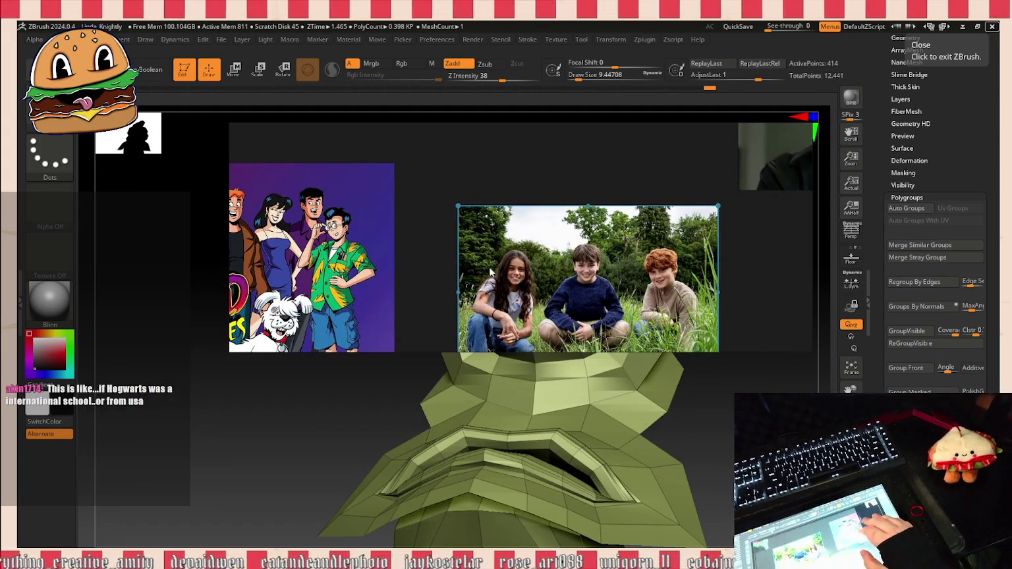
# Step: Scale up the Archie's Weird Mysteries cartoon and bring the three-kids photo in front of it
pyautogui.click(378, 273)
pyautogui.moveTo(441, 351); pyautogui.dragTo(441, 472)
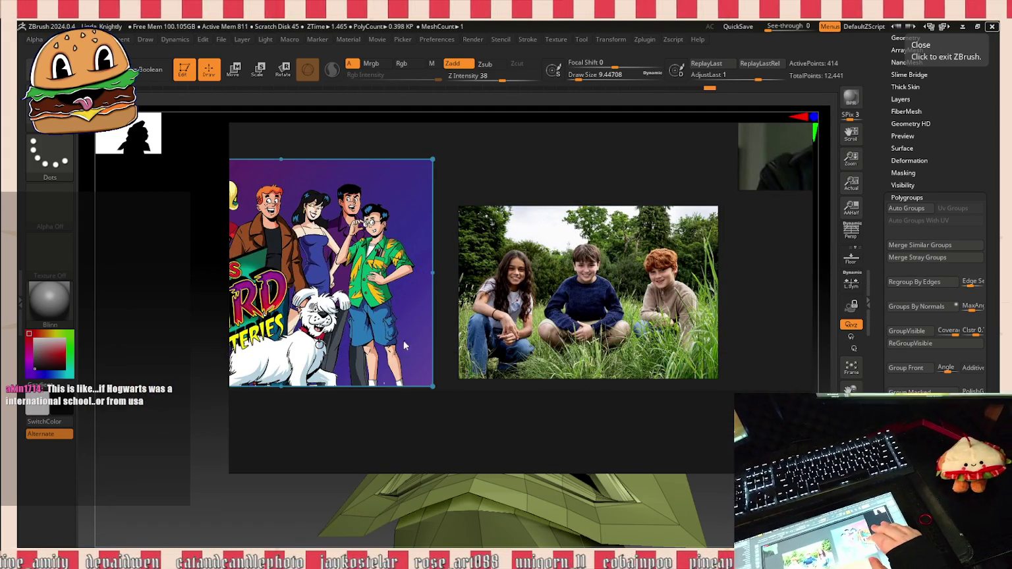
pyautogui.click(630, 292)
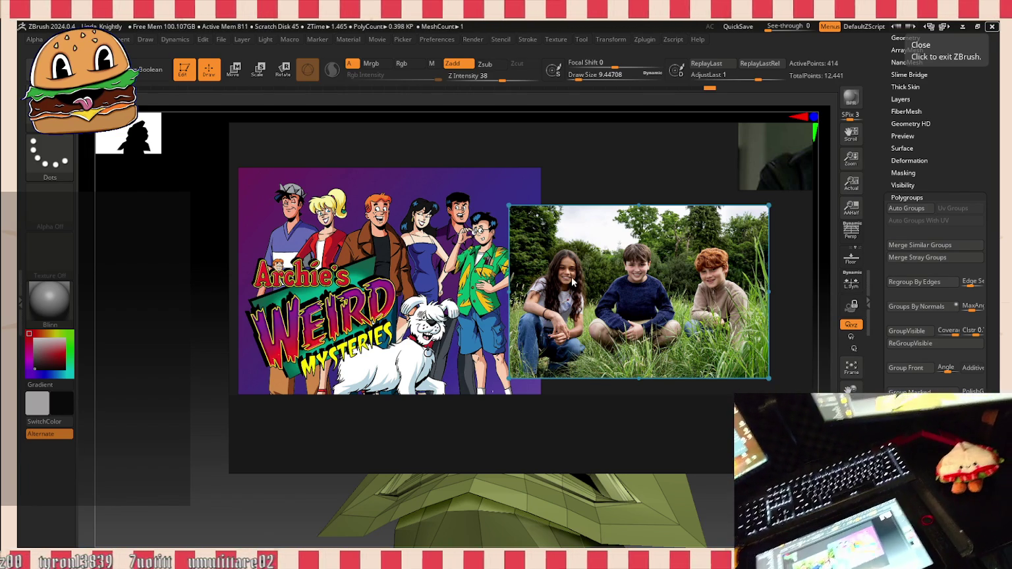
pyautogui.click(540, 323)
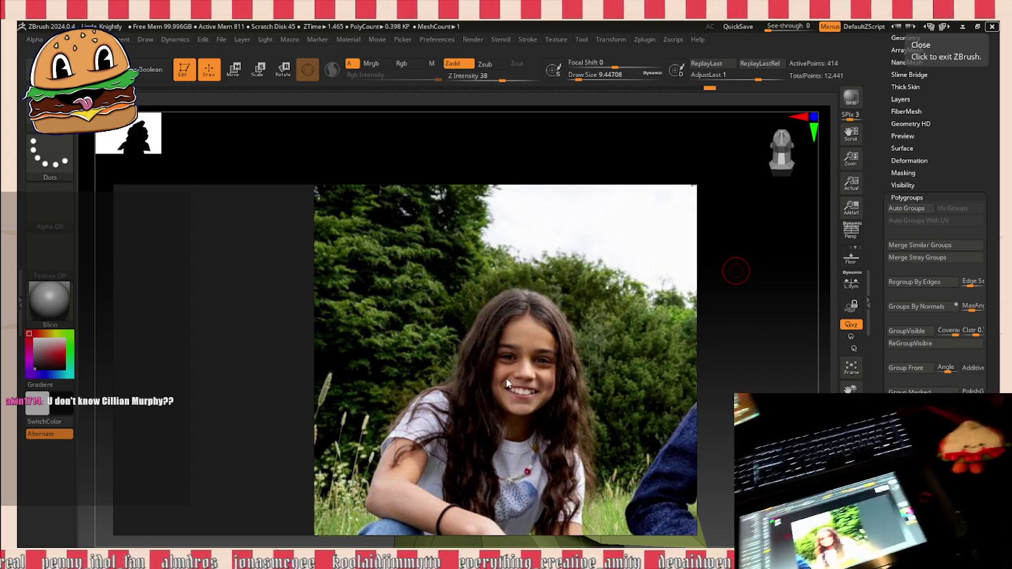
# Step: Paste the dark-jacketed man's portrait twice and shift the larger copy slightly left
pyautogui.hotkey('ctrl', 'v')
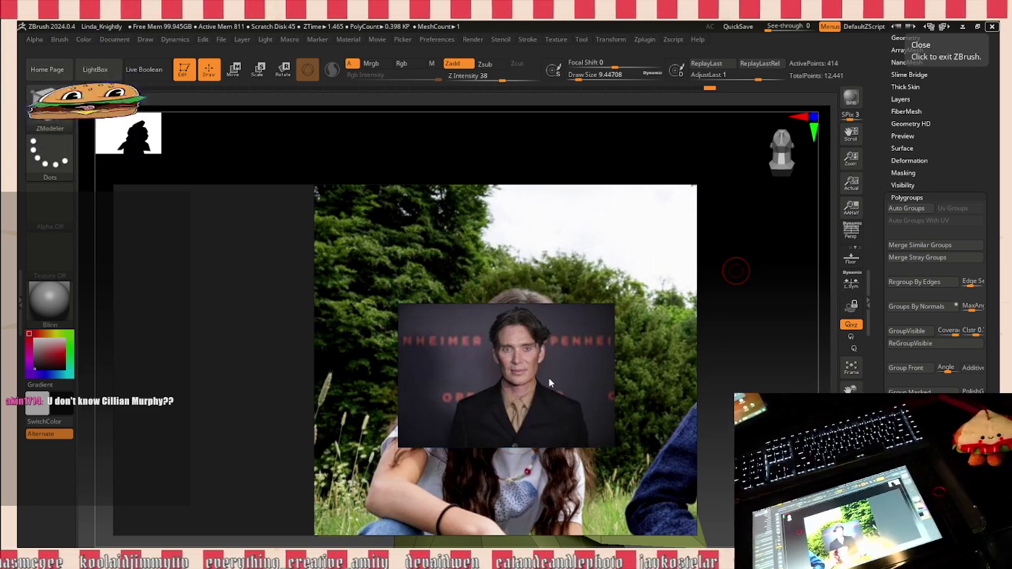
pyautogui.hotkey('ctrl', 'v')
pyautogui.moveTo(549, 378); pyautogui.dragTo(519, 363)
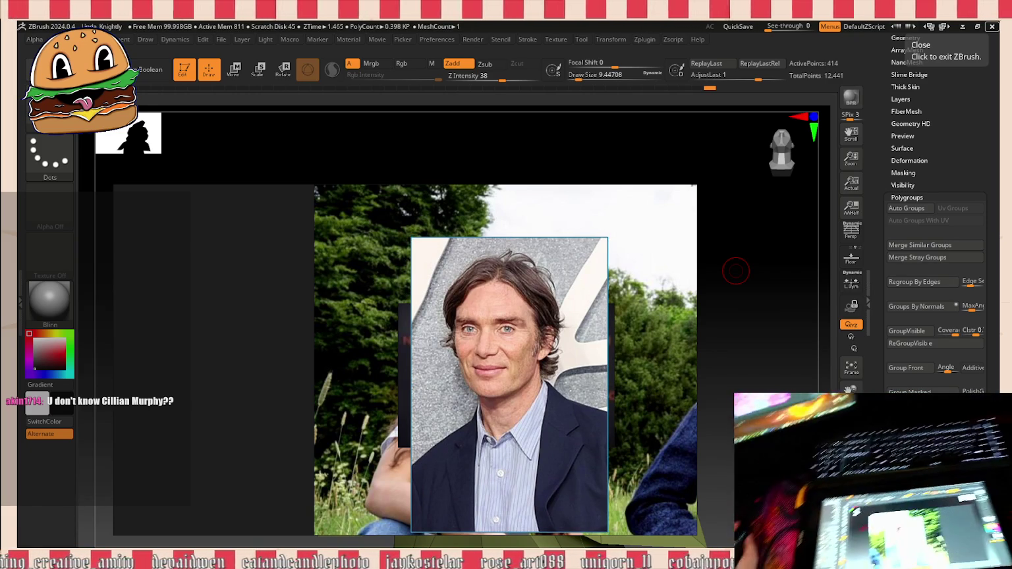
pyautogui.scroll(-3, 512, 406)
pyautogui.scroll(-3, 512, 407)
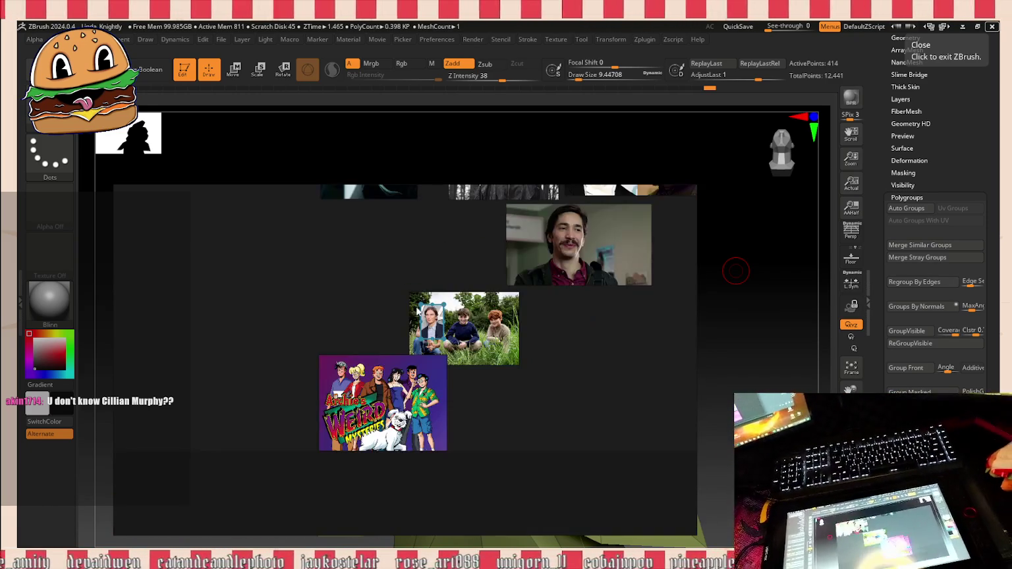
# Step: Move the kids photo and Archie cartoon up beside the man's portrait
pyautogui.scroll(-2, 501, 272)
pyautogui.scroll(-2, 501, 272)
pyautogui.scroll(1, 514, 257)
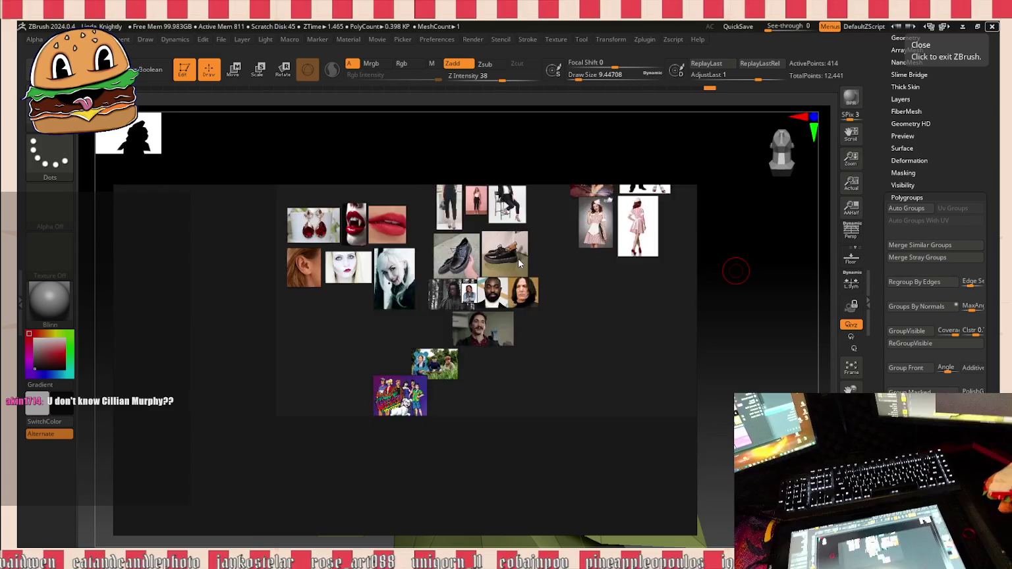
pyautogui.scroll(2, 522, 259)
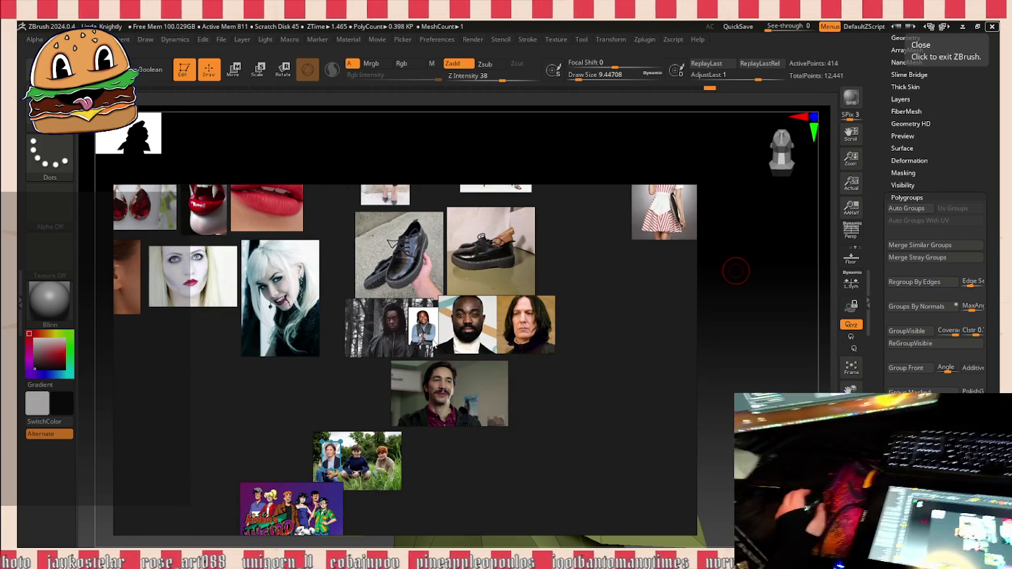
pyautogui.scroll(2, 428, 323)
pyautogui.scroll(2, 427, 317)
pyautogui.scroll(2, 423, 303)
pyautogui.scroll(-2, 423, 302)
pyautogui.scroll(4, 423, 316)
pyautogui.scroll(-2, 423, 326)
pyautogui.scroll(-3, 423, 323)
pyautogui.scroll(-1, 419, 327)
pyautogui.scroll(-1, 411, 330)
pyautogui.scroll(1, 407, 333)
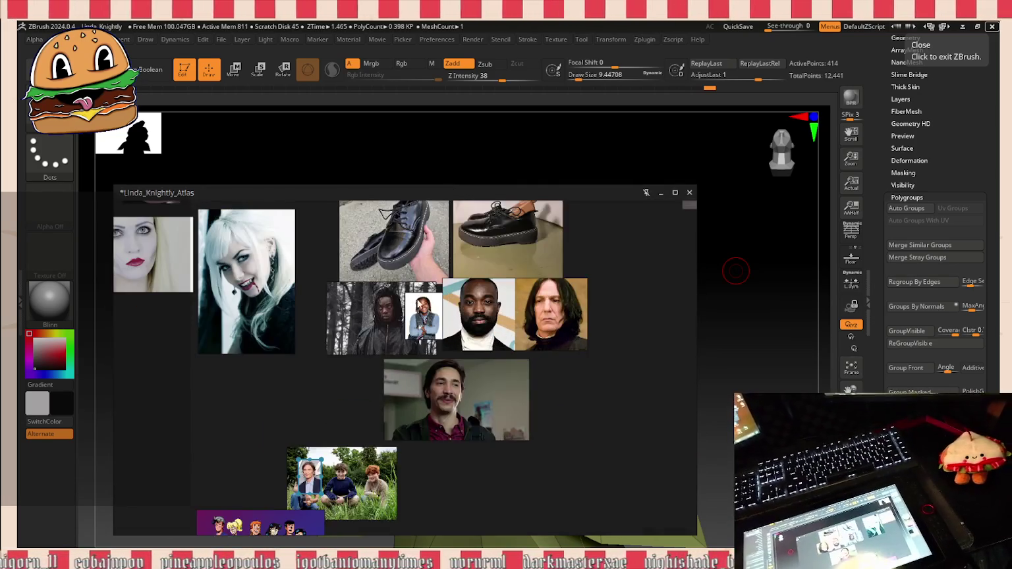
pyautogui.scroll(-1, 409, 331)
pyautogui.scroll(2, 419, 324)
pyautogui.scroll(3, 427, 319)
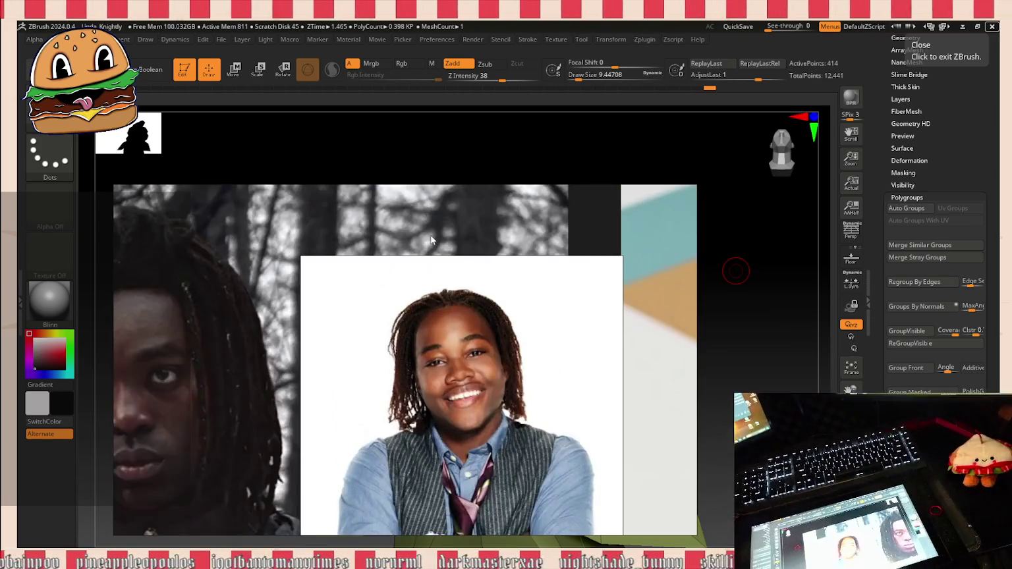
pyautogui.scroll(-2, 436, 267)
pyautogui.scroll(3, 465, 330)
pyautogui.scroll(2, 455, 337)
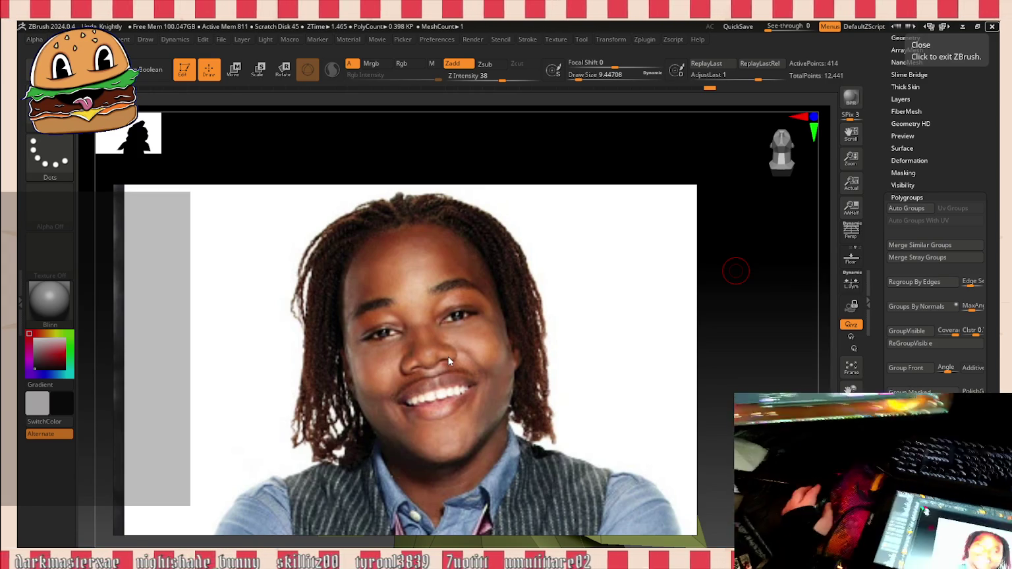
pyautogui.scroll(-5, 448, 360)
pyautogui.scroll(-3, 458, 297)
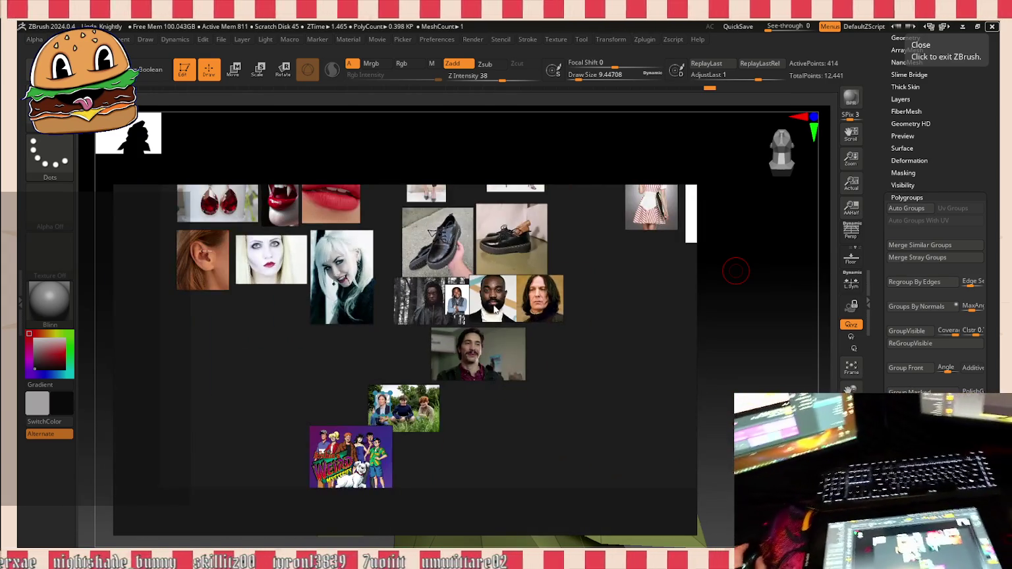
pyautogui.scroll(4, 494, 310)
pyautogui.scroll(1, 494, 310)
pyautogui.scroll(-5, 455, 369)
pyautogui.scroll(-3, 408, 429)
pyautogui.moveTo(408, 429)
pyautogui.mouseDown()
pyautogui.moveTo(412, 353)
pyautogui.moveTo(476, 337)
pyautogui.mouseUp()
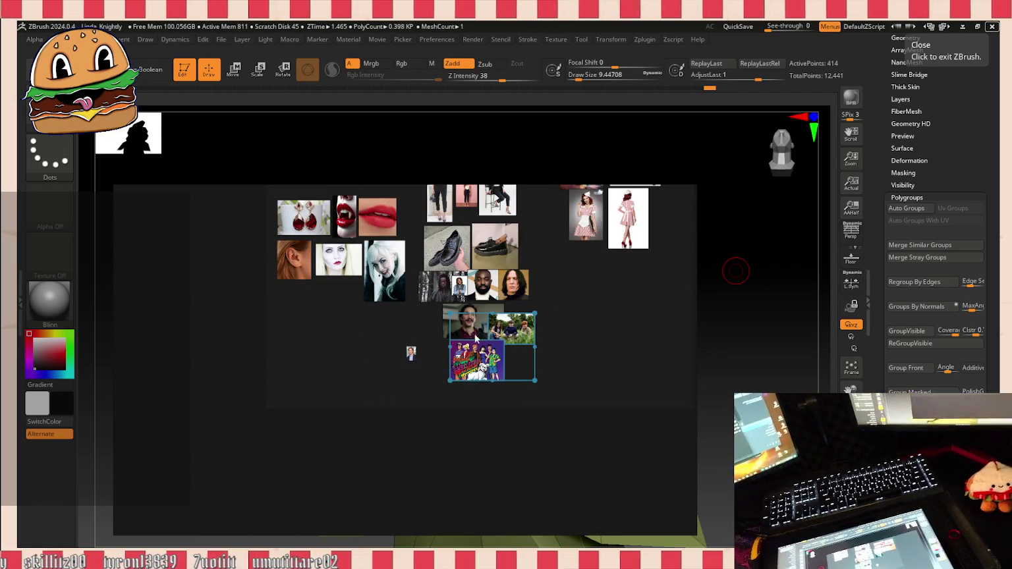
# Step: Place the small portrait thumbnail snugly beside the mustached man's photo
pyautogui.scroll(3, 476, 337)
pyautogui.scroll(-1, 476, 305)
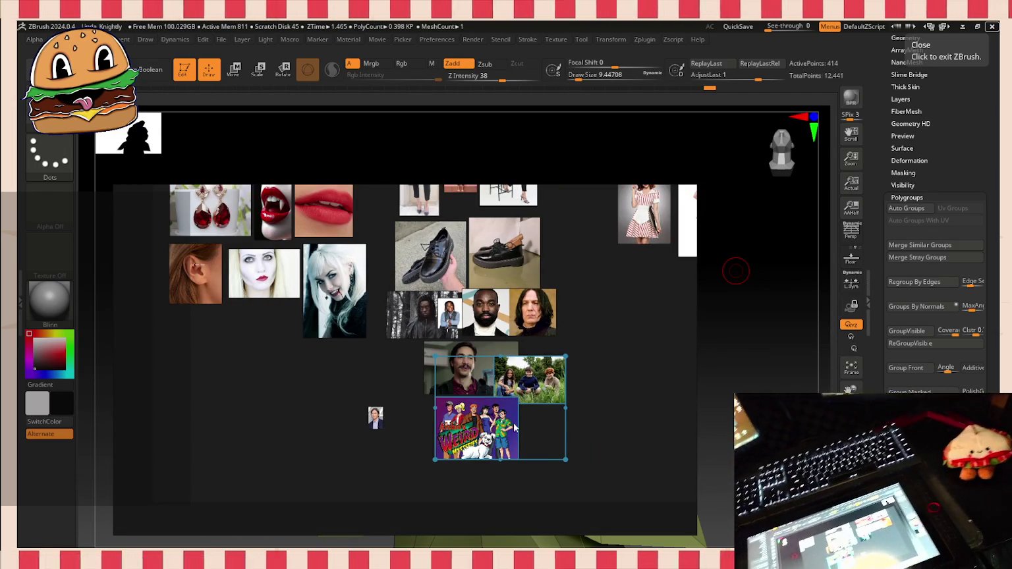
pyautogui.moveTo(383, 417); pyautogui.dragTo(411, 352)
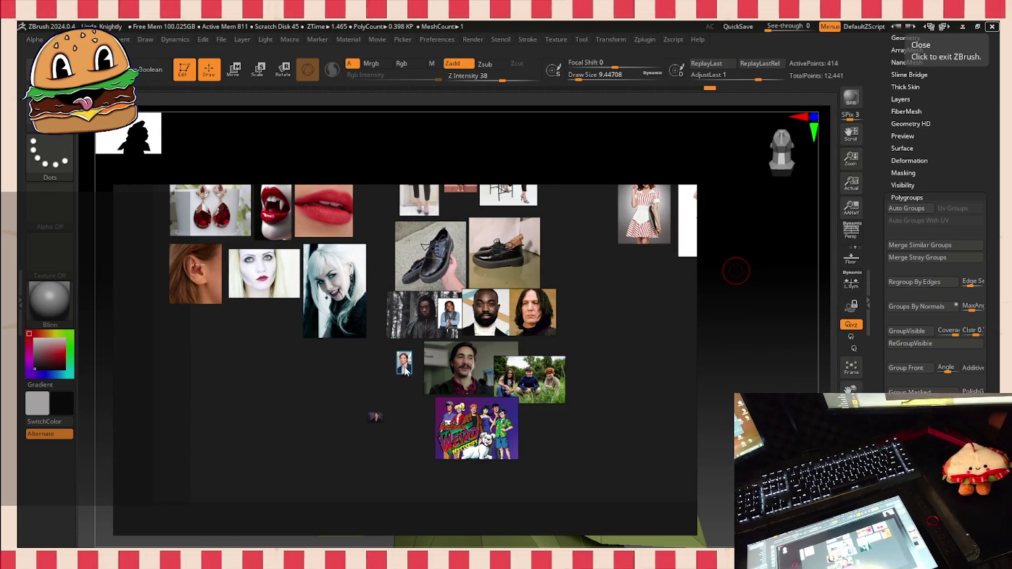
pyautogui.moveTo(381, 412); pyautogui.dragTo(417, 376)
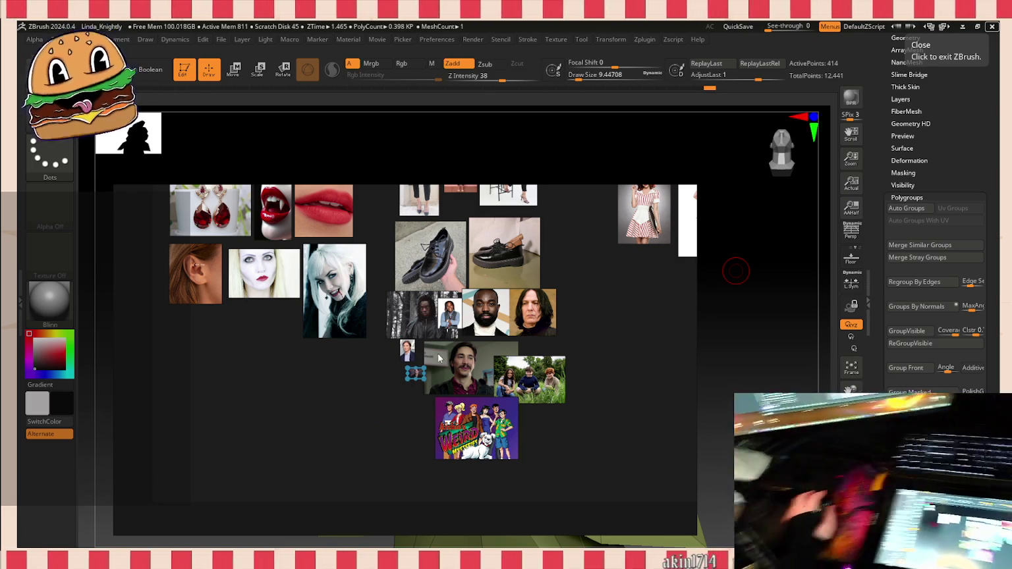
pyautogui.scroll(2, 512, 276)
pyautogui.scroll(3, 511, 276)
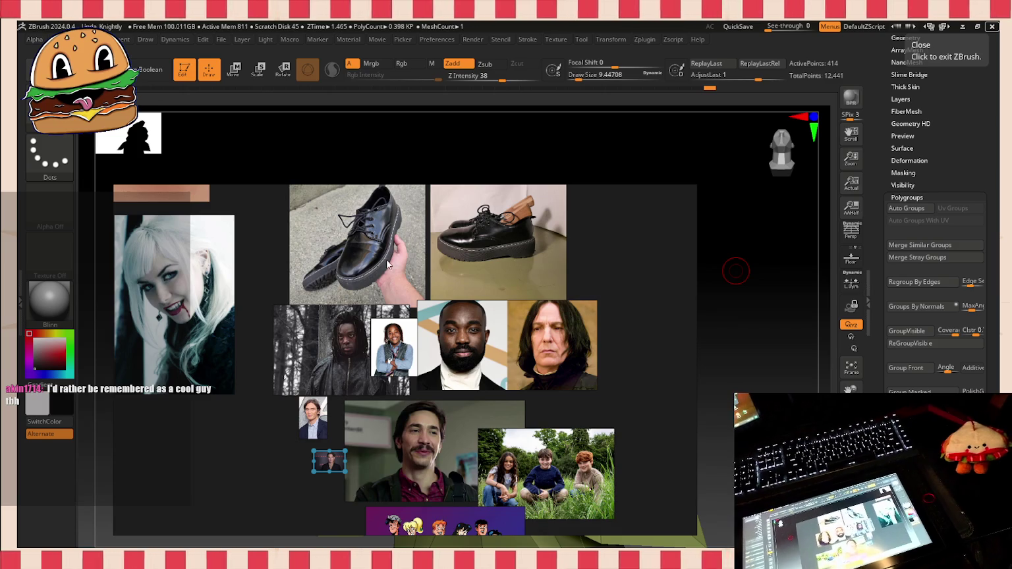
# Step: Box-select the photo cluster around the mustached man's photo and shift it right
pyautogui.scroll(-2, 337, 212)
pyautogui.click(384, 345)
pyautogui.moveTo(536, 464); pyautogui.dragTo(294, 263)
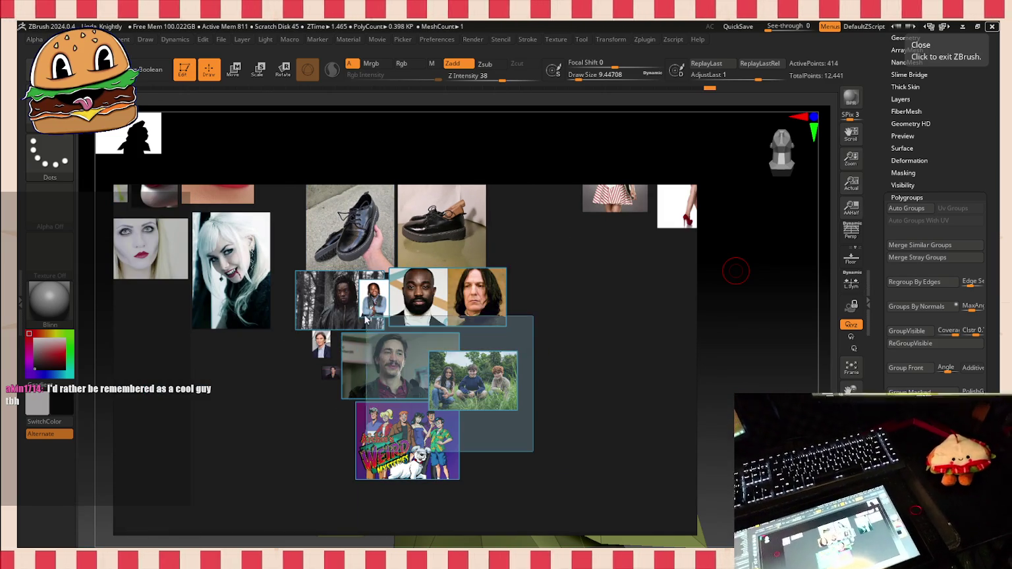
pyautogui.moveTo(352, 290); pyautogui.dragTo(440, 313)
pyautogui.scroll(3, 439, 313)
pyautogui.scroll(3, 438, 314)
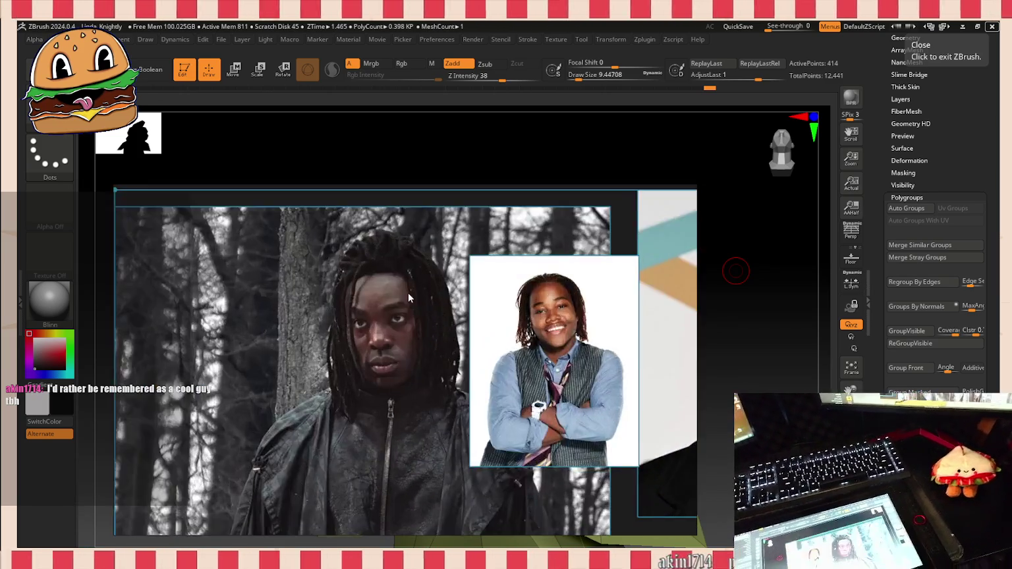
pyautogui.scroll(2, 412, 297)
pyautogui.scroll(-3, 389, 316)
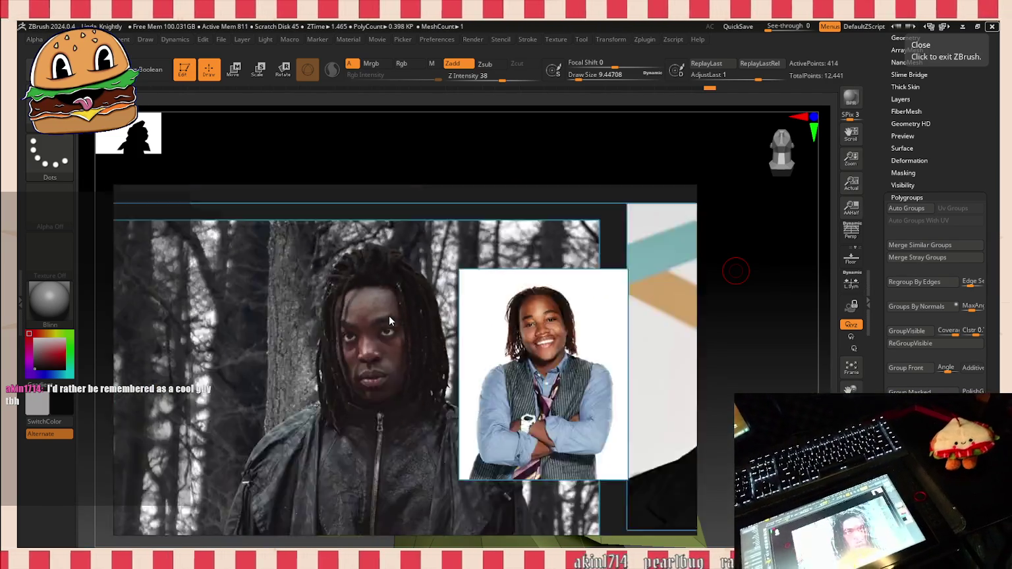
pyautogui.scroll(-2, 390, 313)
# Step: Pull the black-and-white forest portrait out of the cluster on its own
pyautogui.click(452, 260)
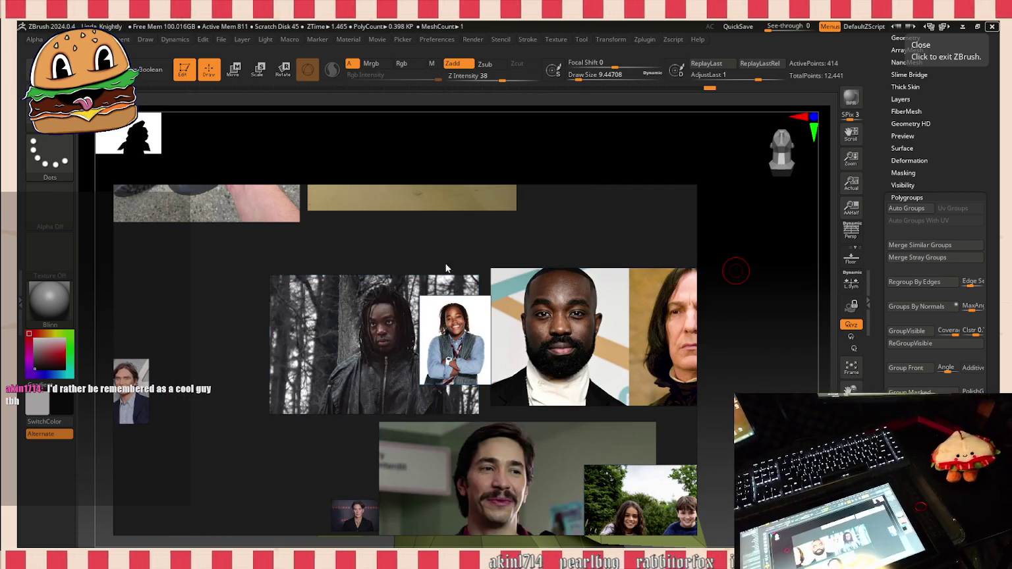
pyautogui.moveTo(389, 317); pyautogui.dragTo(304, 343)
pyautogui.scroll(-2, 309, 340)
pyautogui.scroll(4, 320, 338)
pyautogui.scroll(2, 320, 338)
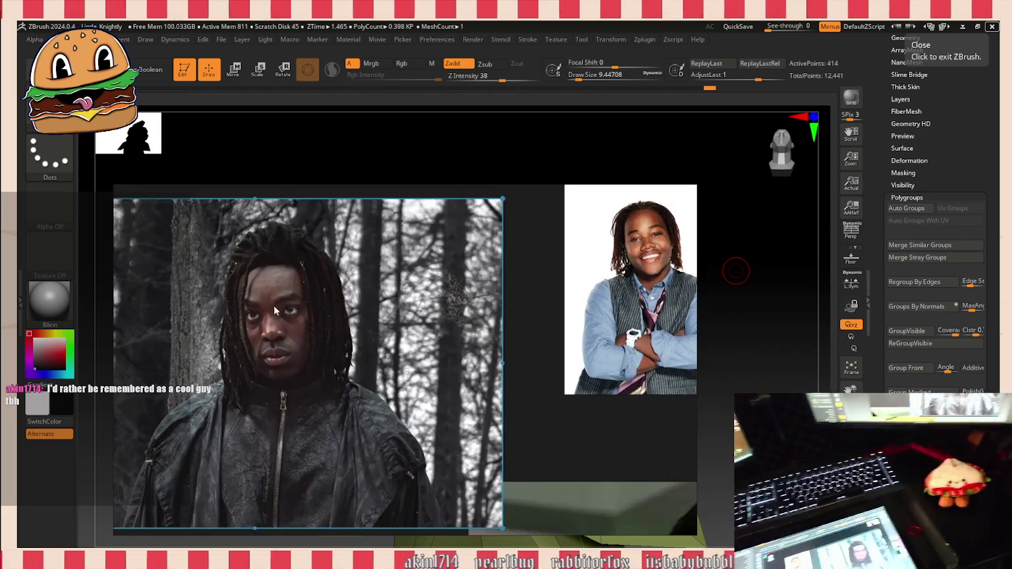
pyautogui.scroll(2, 264, 307)
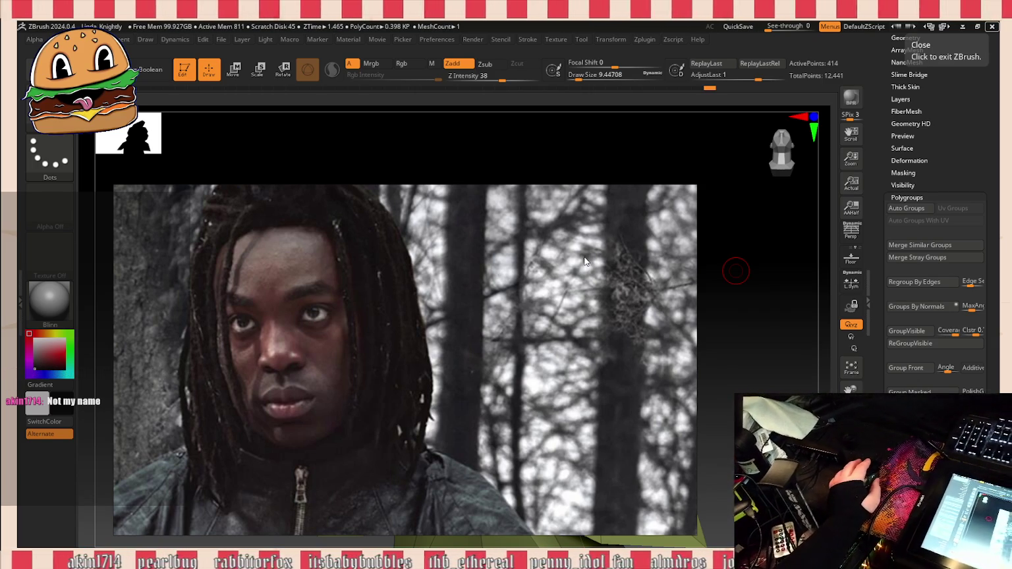
pyautogui.scroll(-2, 585, 262)
pyautogui.scroll(-2, 583, 262)
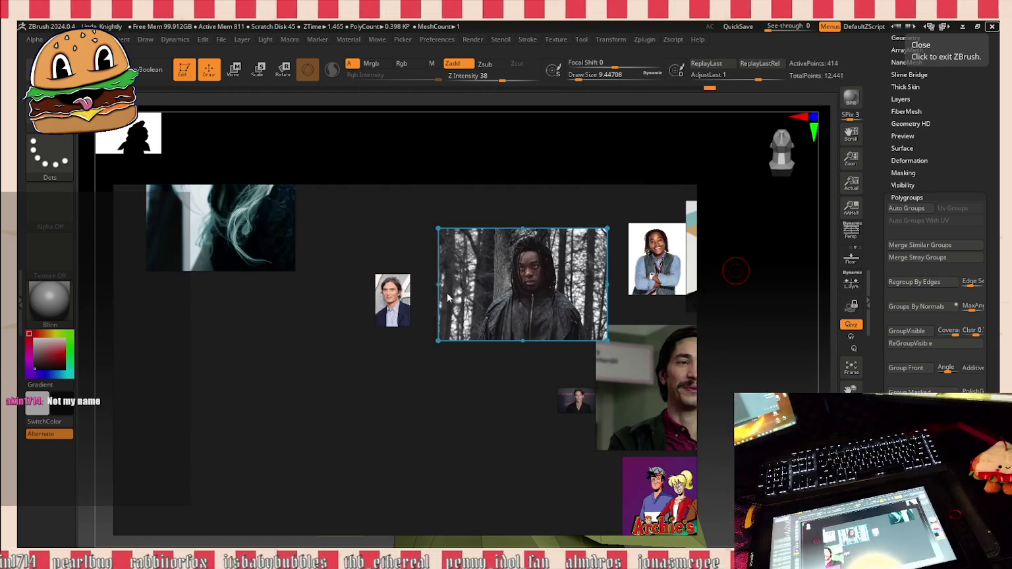
# Step: Place the small portrait beside the larger photos, move the forest portrait further left, and select the right-hand group
pyautogui.moveTo(399, 311)
pyautogui.mouseDown()
pyautogui.moveTo(554, 330)
pyautogui.moveTo(661, 358)
pyautogui.mouseUp()
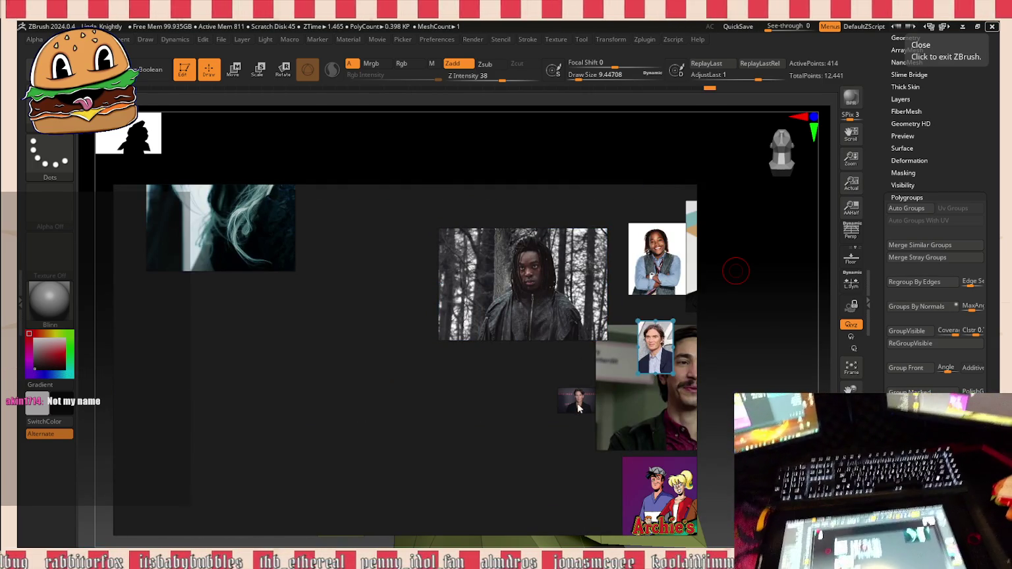
pyautogui.scroll(-2, 580, 356)
pyautogui.scroll(2, 535, 343)
pyautogui.moveTo(501, 312); pyautogui.dragTo(429, 362)
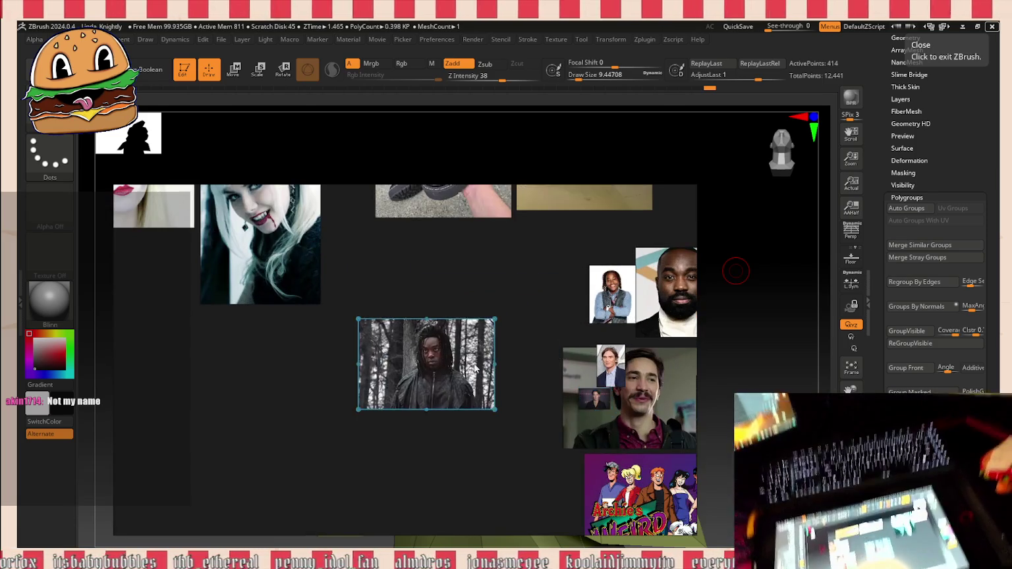
pyautogui.scroll(-1, 609, 359)
pyautogui.scroll(2, 609, 359)
pyautogui.moveTo(610, 436); pyautogui.dragTo(404, 279)
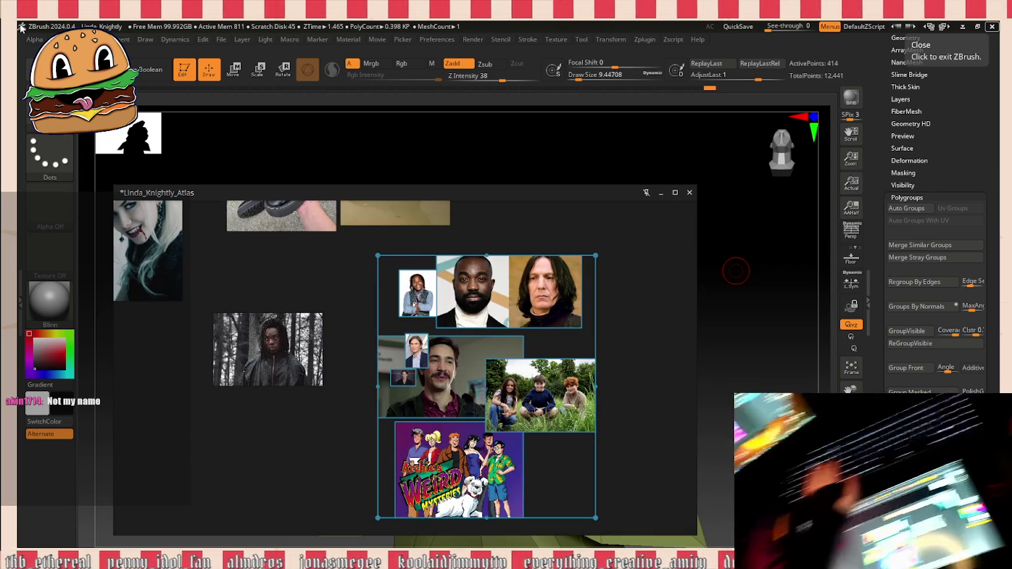
# Step: Delete the selected photo group and reposition the forest portrait higher and to the right
pyautogui.press('Delete')
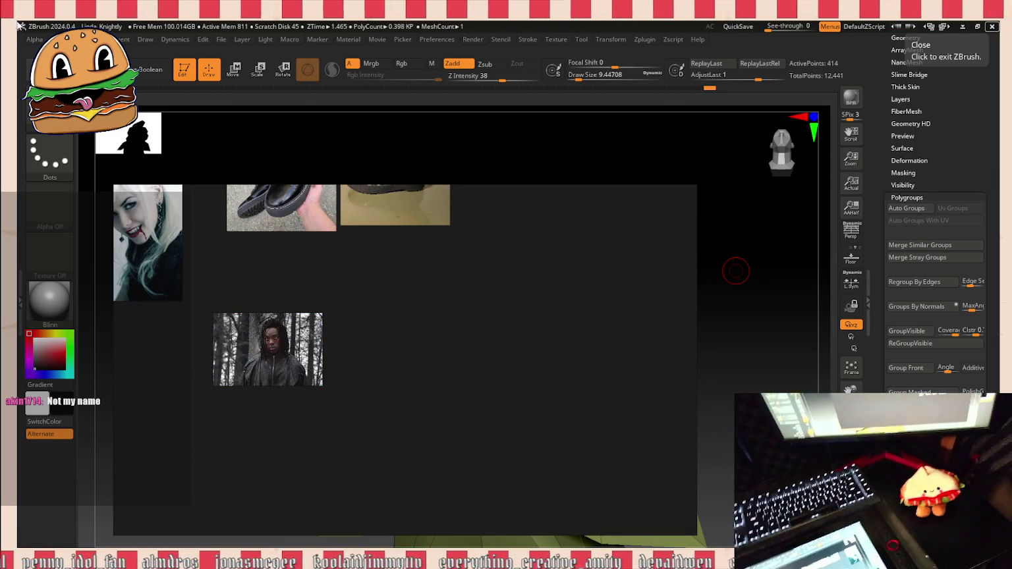
pyautogui.moveTo(248, 363)
pyautogui.mouseDown()
pyautogui.moveTo(301, 330)
pyautogui.moveTo(266, 414)
pyautogui.mouseUp()
pyautogui.click(267, 409)
pyautogui.scroll(3, 251, 396)
pyautogui.scroll(3, 218, 399)
pyautogui.scroll(-4, 217, 399)
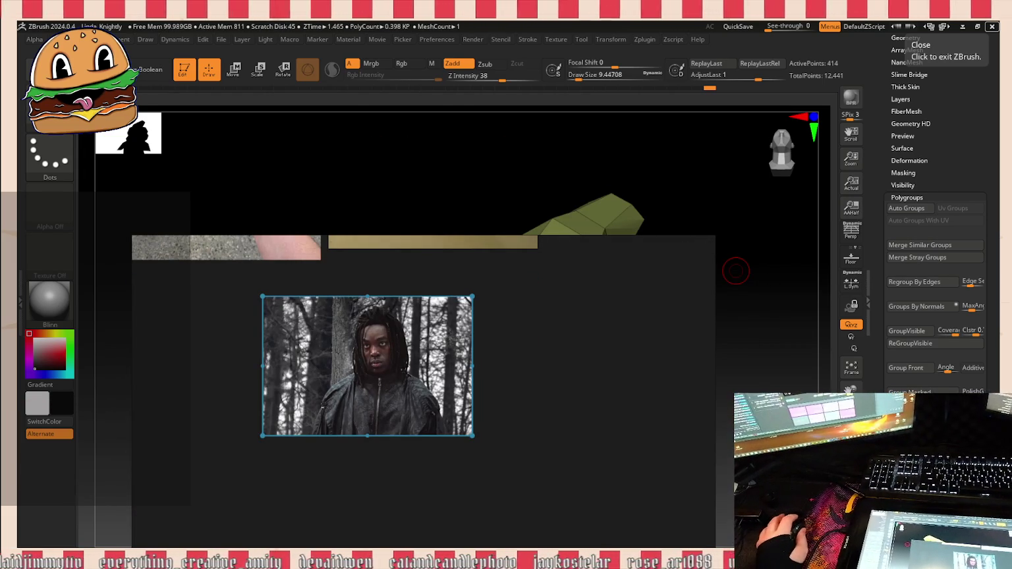
pyautogui.scroll(2, 460, 365)
pyautogui.scroll(2, 464, 361)
pyautogui.scroll(2, 464, 361)
pyautogui.moveTo(475, 337)
pyautogui.mouseDown()
pyautogui.moveTo(528, 284)
pyautogui.moveTo(428, 511)
pyautogui.moveTo(556, 255)
pyautogui.moveTo(531, 303)
pyautogui.moveTo(550, 285)
pyautogui.moveTo(488, 341)
pyautogui.moveTo(512, 307)
pyautogui.moveTo(461, 508)
pyautogui.moveTo(547, 145)
pyautogui.moveTo(402, 441)
pyautogui.moveTo(297, 489)
pyautogui.moveTo(554, 394)
pyautogui.moveTo(598, 265)
pyautogui.moveTo(493, 479)
pyautogui.moveTo(537, 396)
pyautogui.moveTo(550, 464)
pyautogui.moveTo(586, 206)
pyautogui.moveTo(501, 345)
pyautogui.moveTo(437, 330)
pyautogui.moveTo(375, 443)
pyautogui.moveTo(376, 433)
pyautogui.moveTo(617, 371)
pyautogui.moveTo(471, 492)
pyautogui.moveTo(472, 562)
pyautogui.mouseUp()
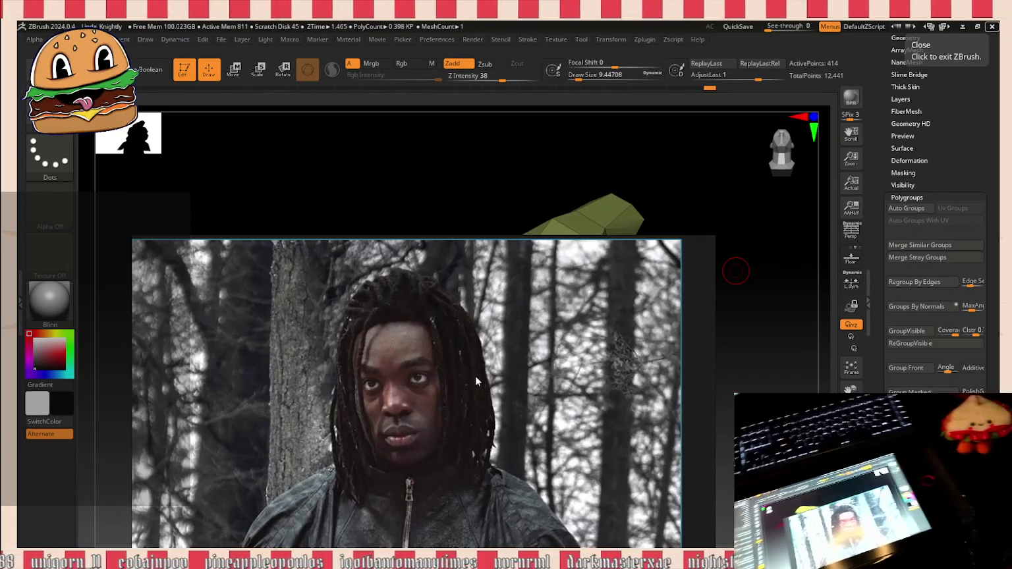
# Step: Pan the forest portrait so the man's face sits centred on the board
pyautogui.moveTo(476, 376); pyautogui.dragTo(527, 298)
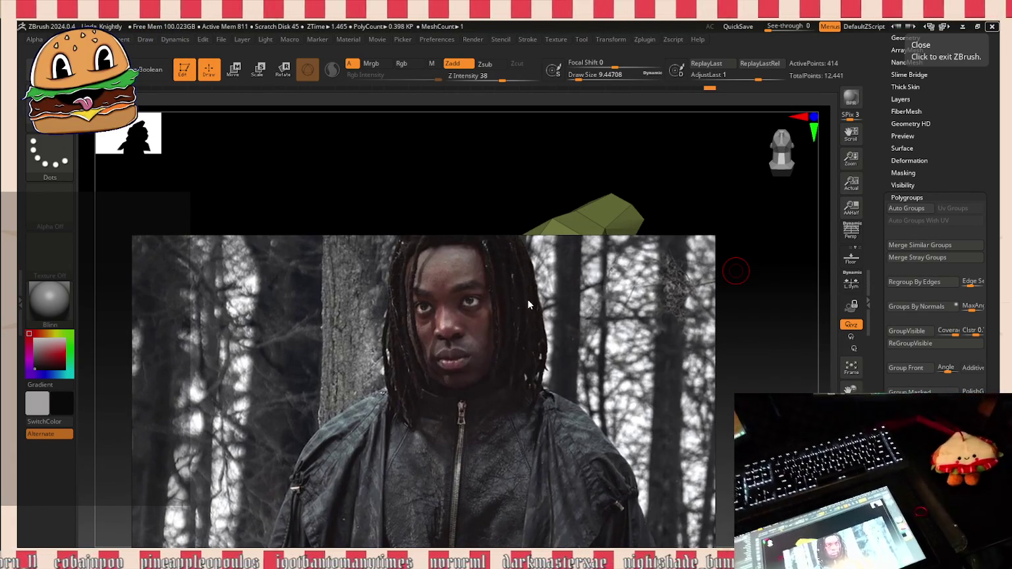
pyautogui.moveTo(528, 304)
pyautogui.mouseDown()
pyautogui.moveTo(515, 135)
pyautogui.moveTo(520, 287)
pyautogui.mouseUp()
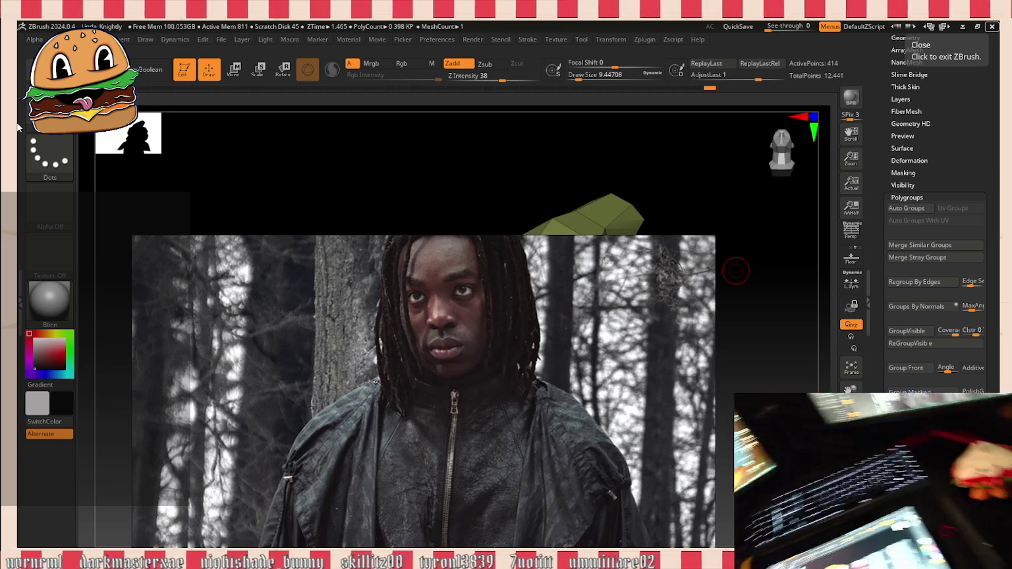
pyautogui.moveTo(501, 245)
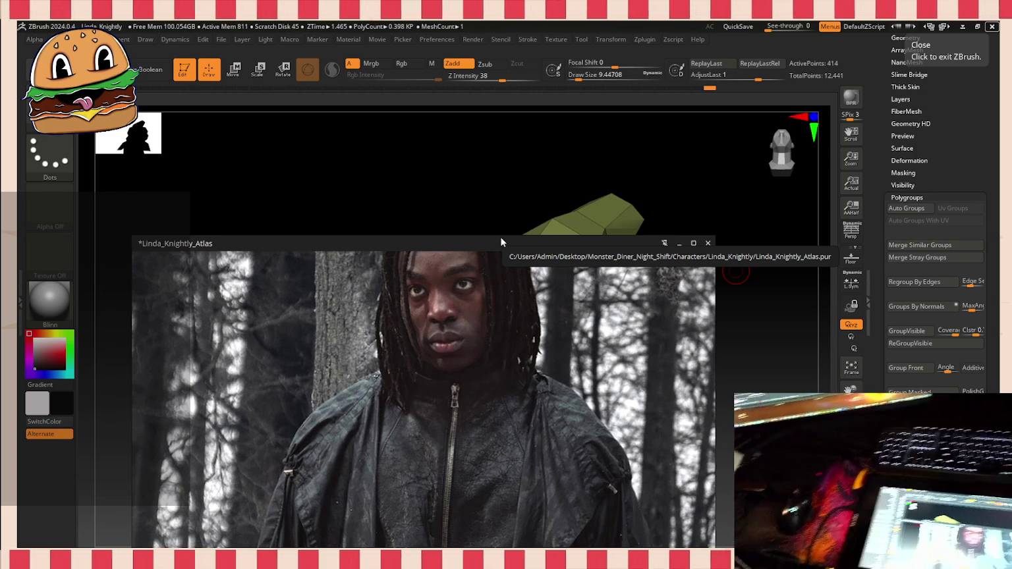
# Step: Reframe the white-haired vampire portrait within the PureRef board
pyautogui.scroll(-2, 443, 342)
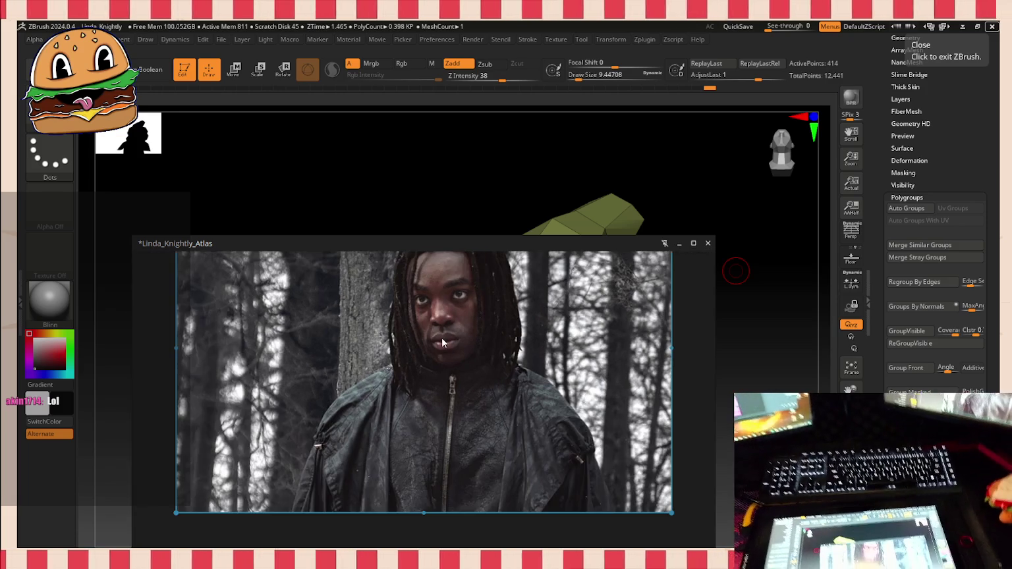
pyautogui.moveTo(439, 358); pyautogui.dragTo(435, 324)
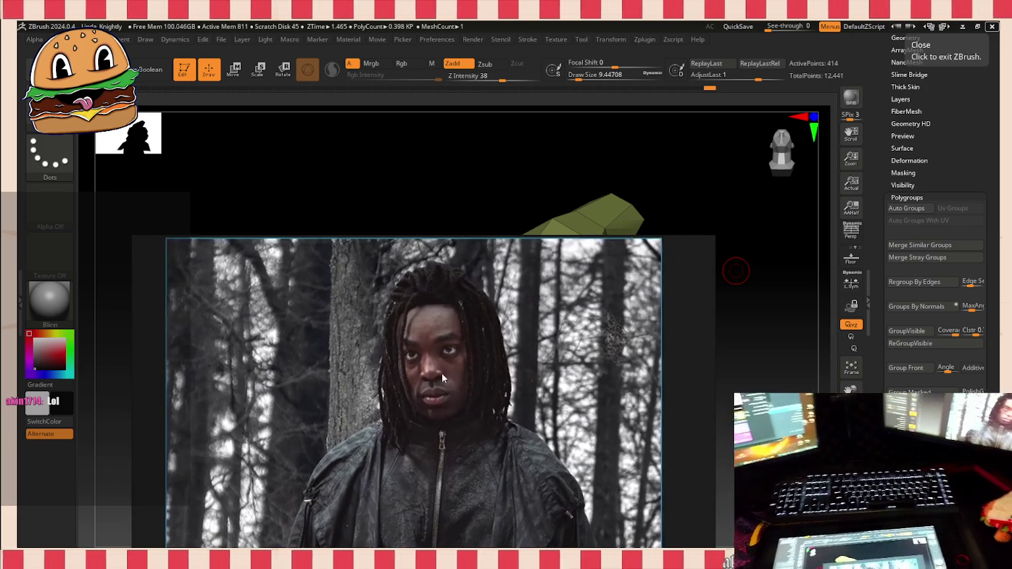
pyautogui.scroll(-3, 447, 360)
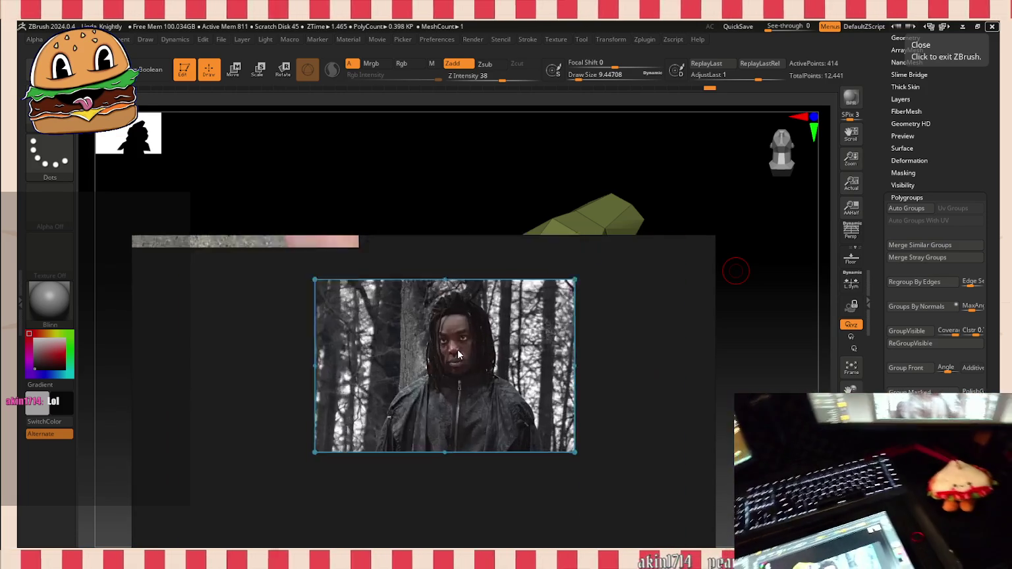
pyautogui.scroll(4, 457, 349)
pyautogui.scroll(3, 407, 420)
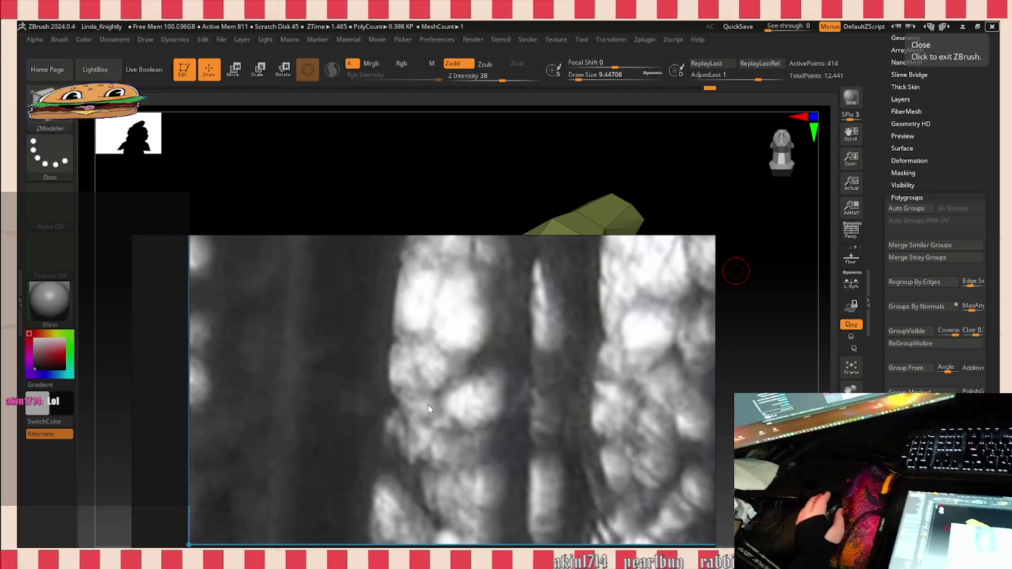
pyautogui.scroll(-1, 466, 373)
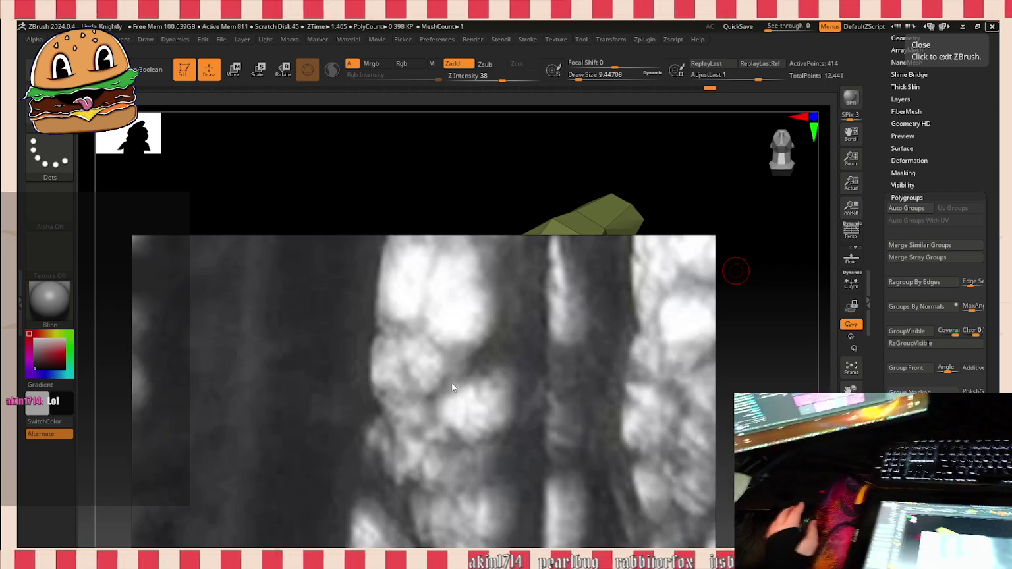
pyautogui.scroll(-3, 452, 383)
pyautogui.scroll(2, 539, 392)
pyautogui.scroll(1, 475, 379)
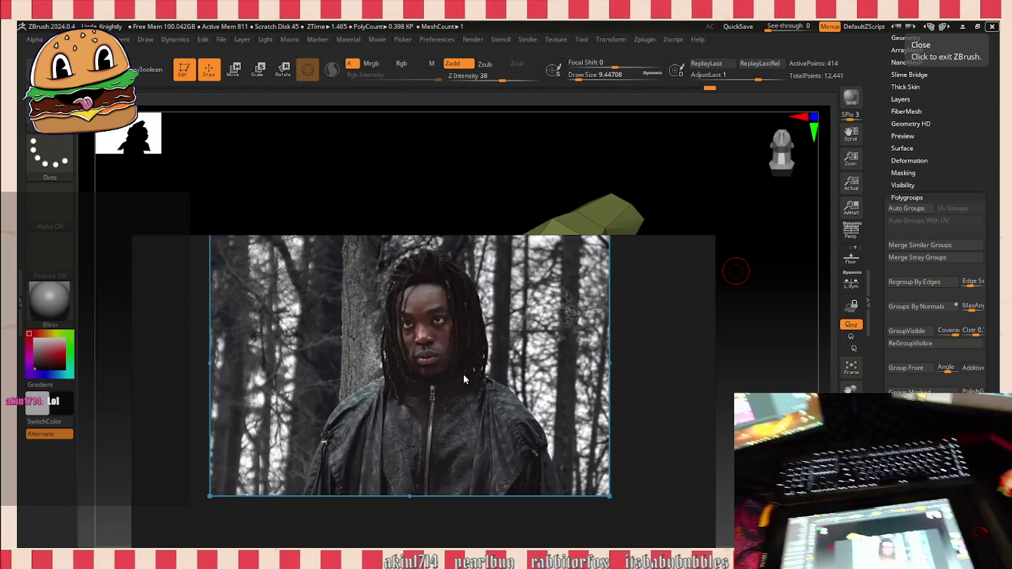
pyautogui.scroll(1, 461, 369)
pyautogui.scroll(1, 426, 364)
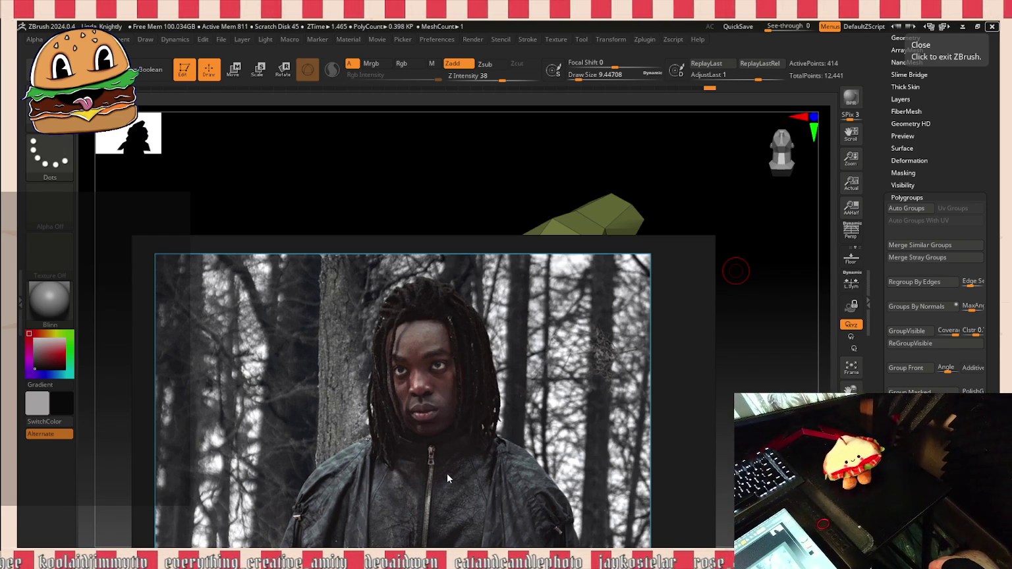
pyautogui.moveTo(447, 473)
pyautogui.mouseDown()
pyautogui.moveTo(443, 428)
pyautogui.moveTo(317, 413)
pyautogui.moveTo(449, 456)
pyautogui.moveTo(165, 26)
pyautogui.mouseUp()
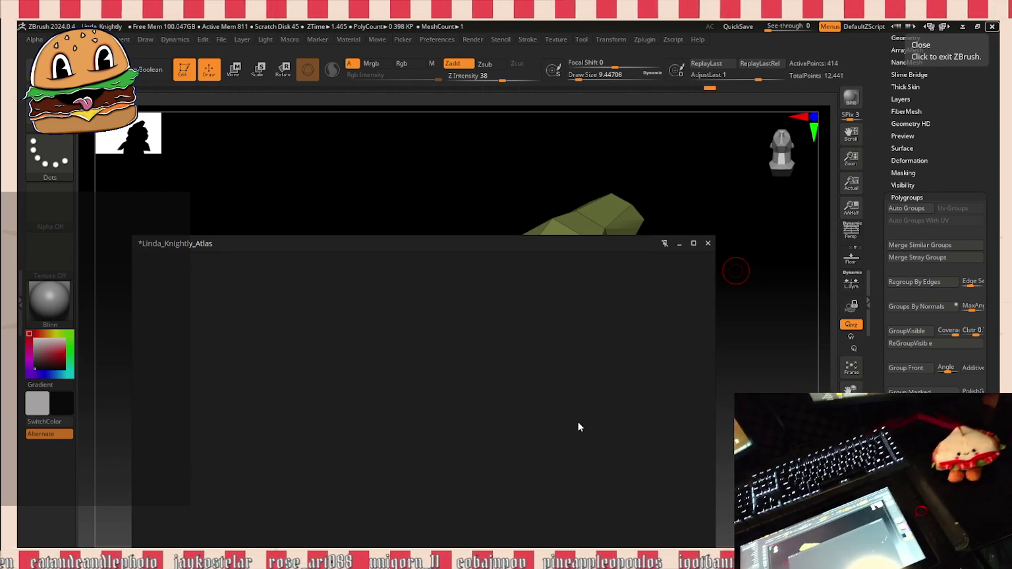
pyautogui.scroll(-3, 579, 428)
pyautogui.scroll(3, 538, 429)
pyautogui.scroll(2, 538, 429)
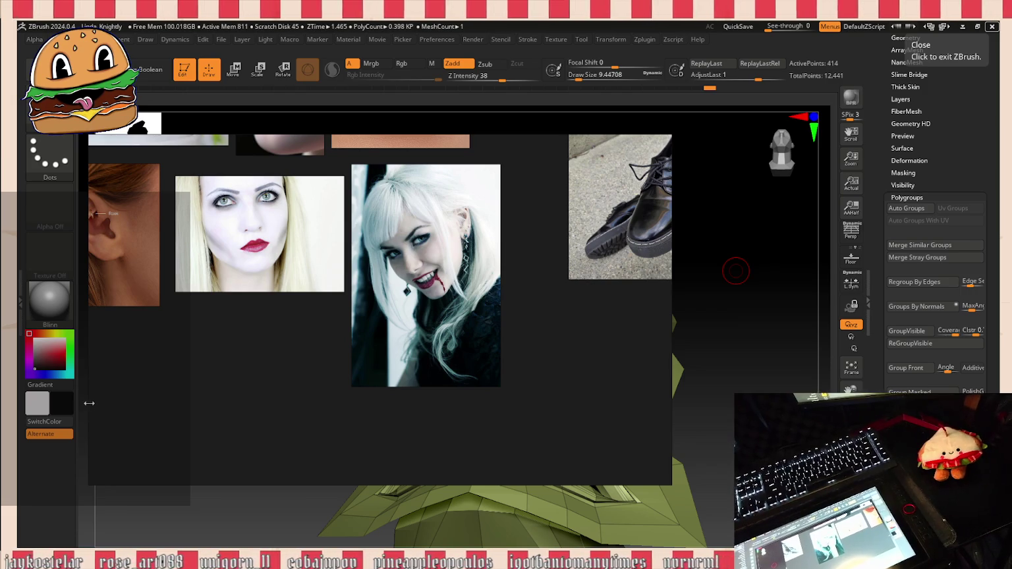
# Step: Shrink the PureRef window, move it to the upper left, and save the board
pyautogui.moveTo(89, 403); pyautogui.dragTo(355, 399)
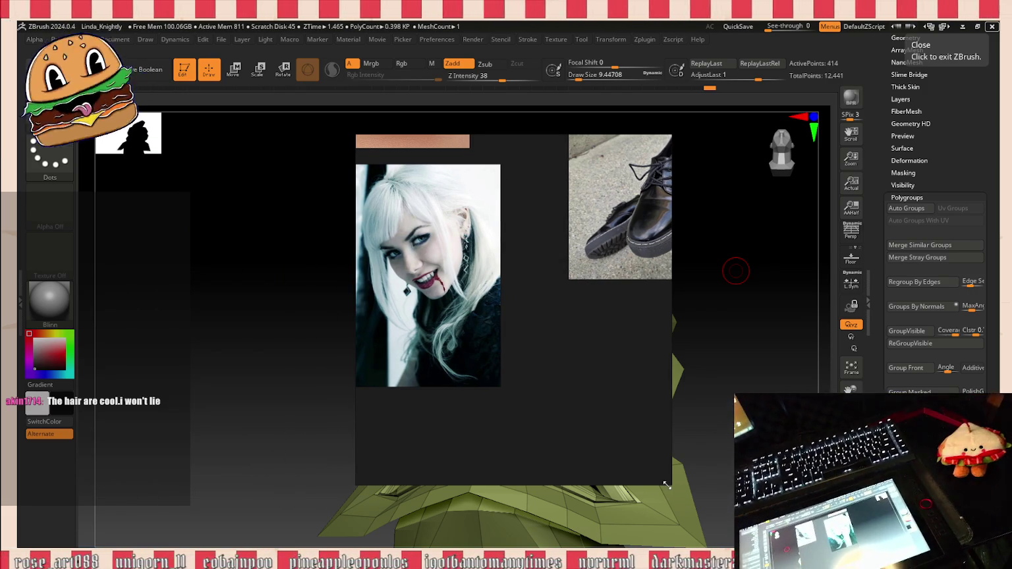
pyautogui.moveTo(667, 485); pyautogui.dragTo(508, 384)
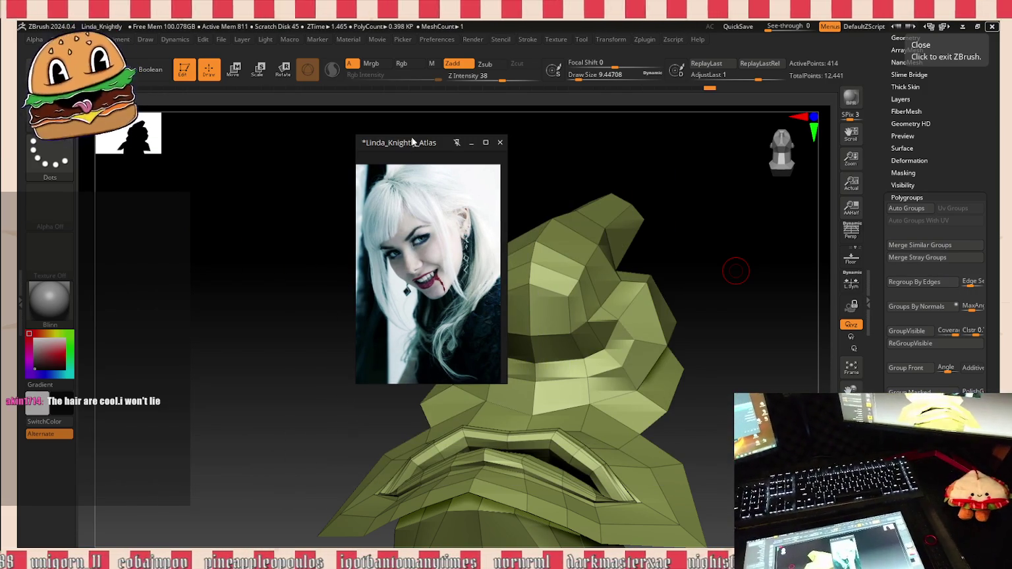
pyautogui.moveTo(410, 143)
pyautogui.mouseDown()
pyautogui.moveTo(165, 178)
pyautogui.moveTo(160, 329)
pyautogui.mouseUp()
pyautogui.hotkey('ctrl', 's')
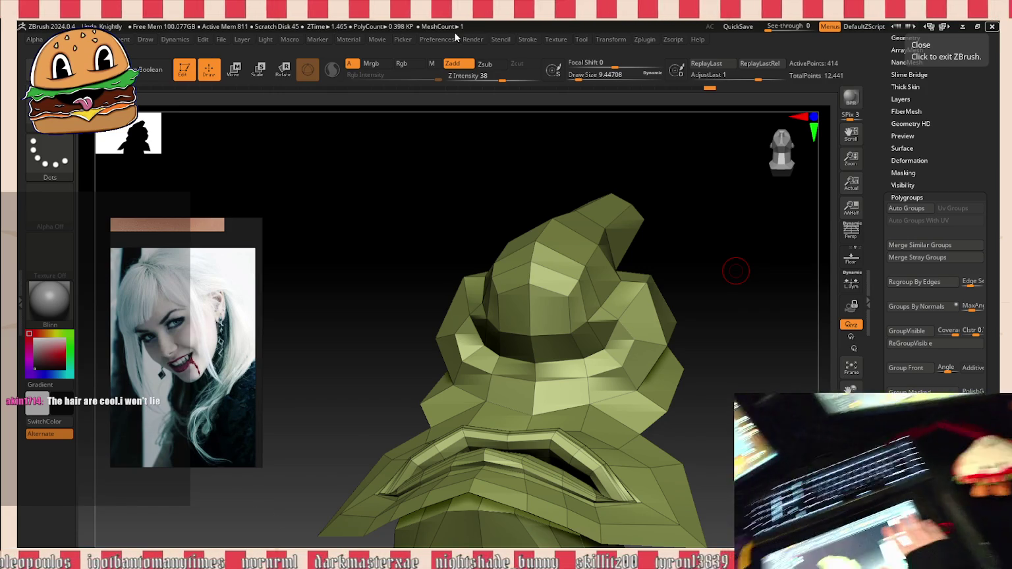
pyautogui.moveTo(736, 271)
pyautogui.mouseDown()
pyautogui.moveTo(605, 406)
pyautogui.moveTo(718, 330)
pyautogui.mouseUp()
pyautogui.click(908, 197)
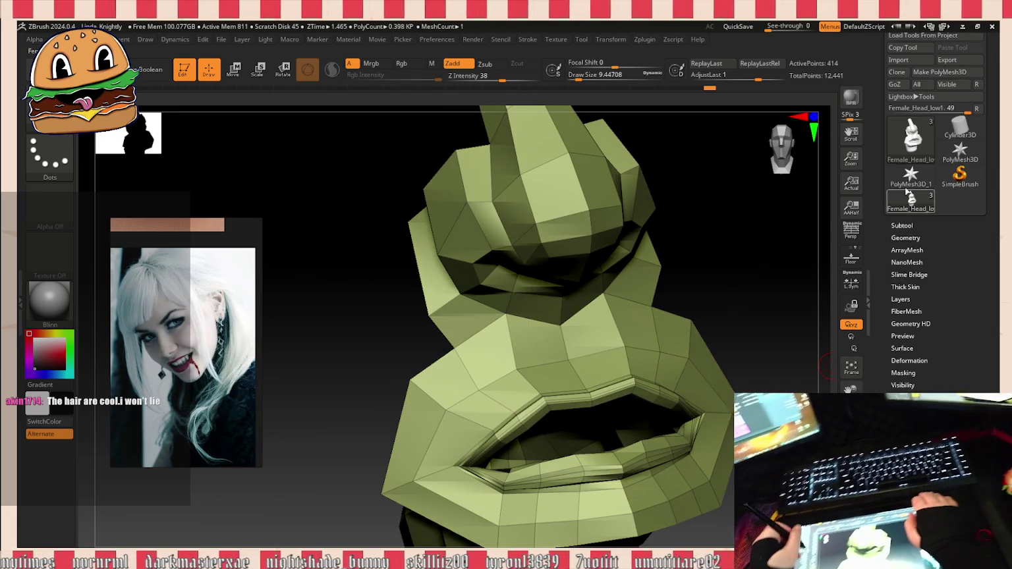
# Step: Preview the low-poly head with Dynamic Subdiv, switch it off, and orbit to the nose
pyautogui.click(905, 238)
pyautogui.click(902, 266)
pyautogui.click(902, 266)
pyautogui.moveTo(758, 297); pyautogui.dragTo(791, 271)
pyautogui.moveTo(710, 256); pyautogui.dragTo(660, 283)
pyautogui.moveTo(725, 369)
pyautogui.mouseDown()
pyautogui.moveTo(764, 339)
pyautogui.moveTo(762, 390)
pyautogui.moveTo(746, 343)
pyautogui.mouseUp()
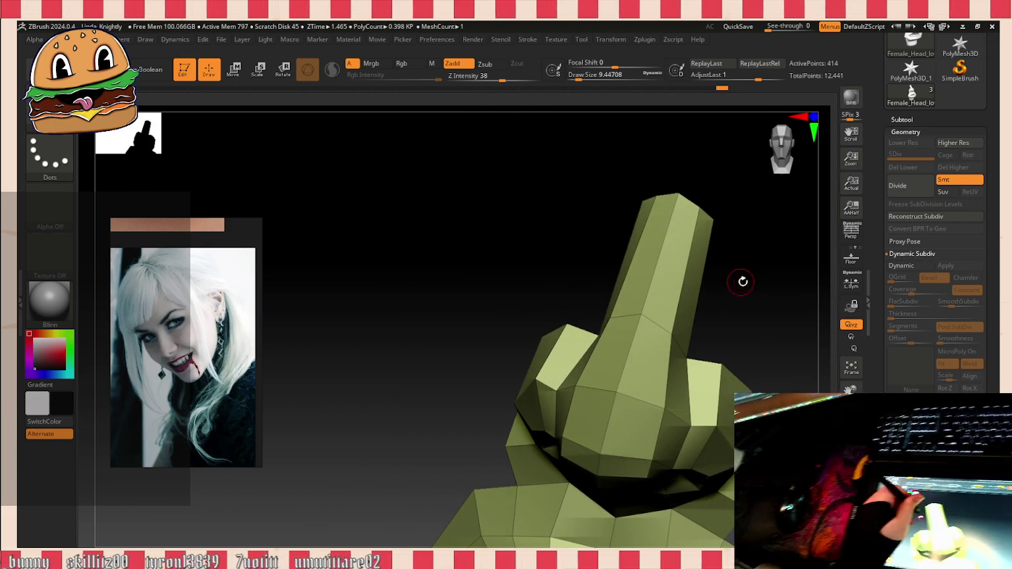
pyautogui.moveTo(741, 282); pyautogui.dragTo(714, 366)
# Step: Extrude the nose's open mesh border using ZModeler's Extrude edge action
pyautogui.press('space')
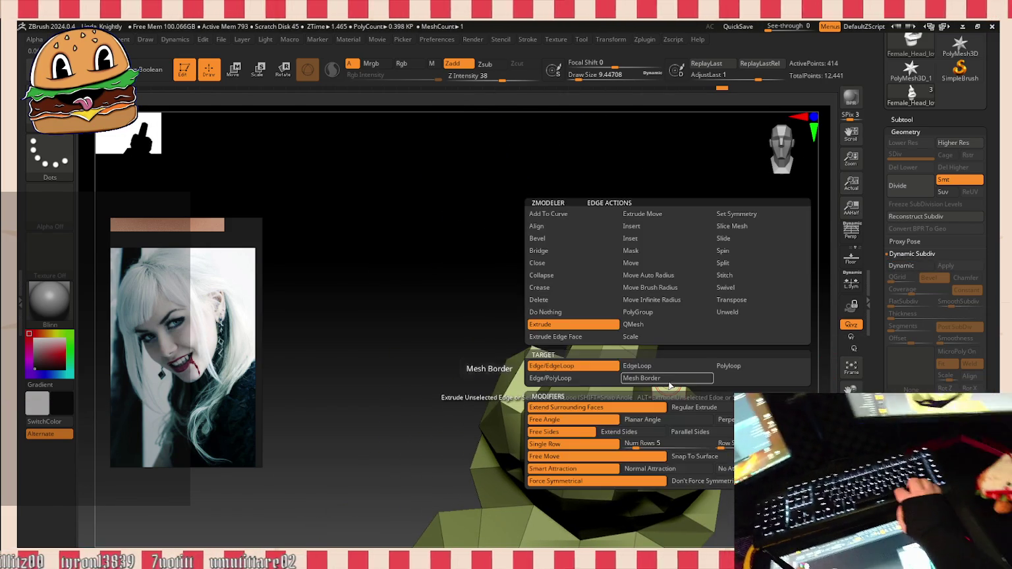
pyautogui.click(668, 379)
pyautogui.moveTo(669, 386); pyautogui.dragTo(671, 367)
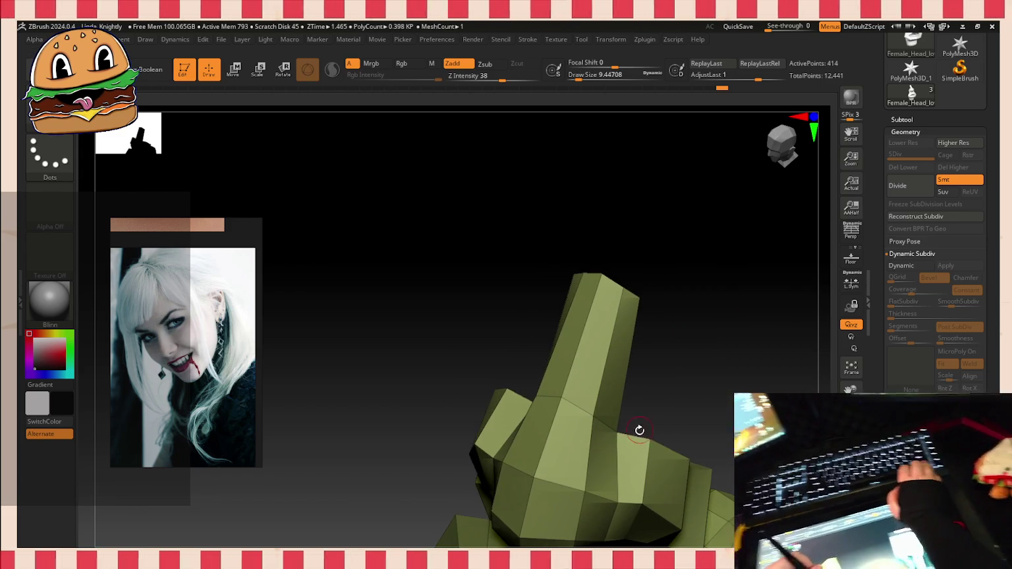
pyautogui.moveTo(701, 290)
pyautogui.mouseDown()
pyautogui.moveTo(686, 273)
pyautogui.moveTo(710, 283)
pyautogui.mouseUp()
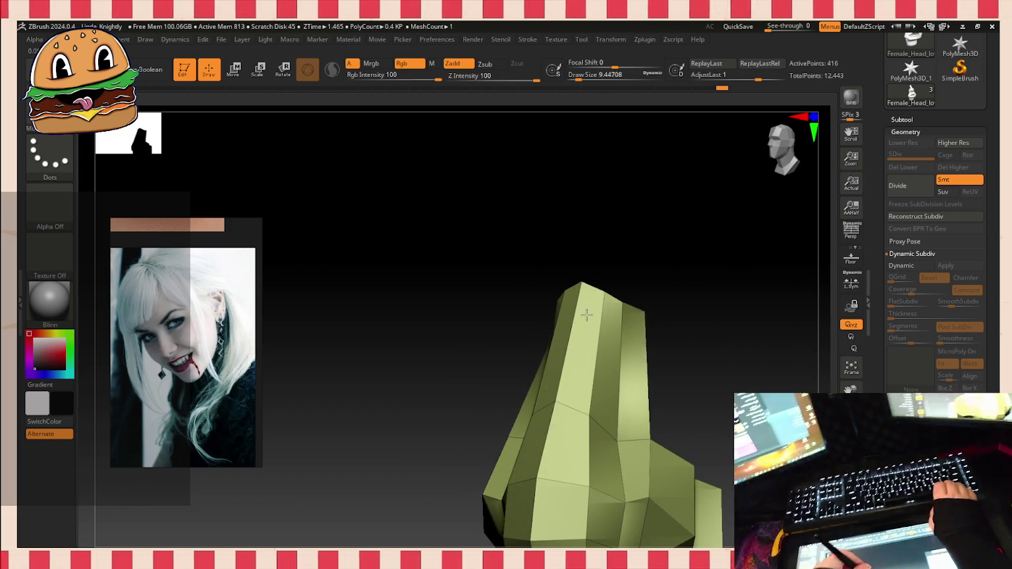
# Step: Orbit around the extended nose to inspect it from several angles
pyautogui.moveTo(682, 317); pyautogui.dragTo(647, 297)
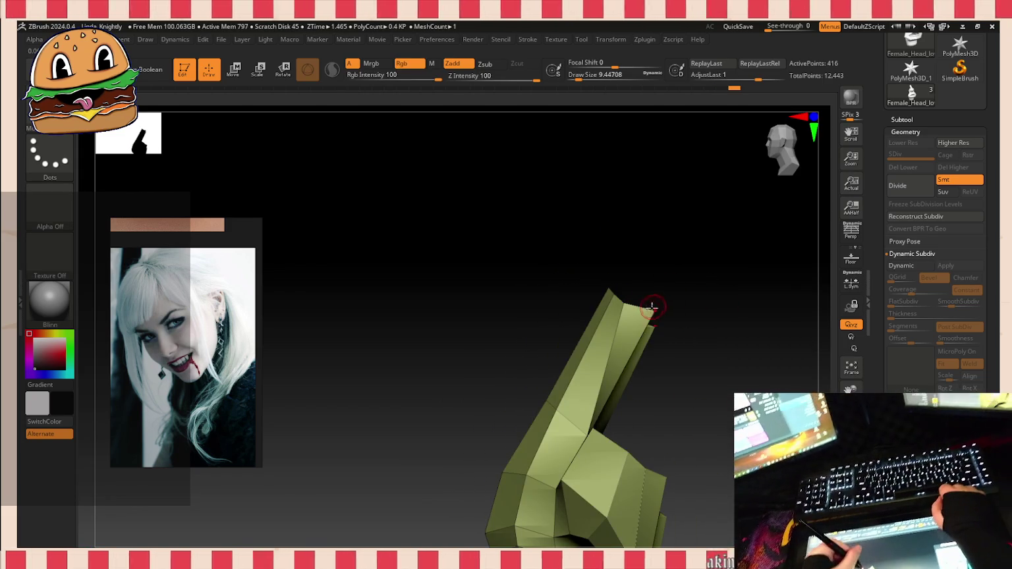
pyautogui.moveTo(671, 370)
pyautogui.mouseDown()
pyautogui.moveTo(712, 396)
pyautogui.moveTo(701, 441)
pyautogui.moveTo(710, 425)
pyautogui.moveTo(645, 392)
pyautogui.mouseUp()
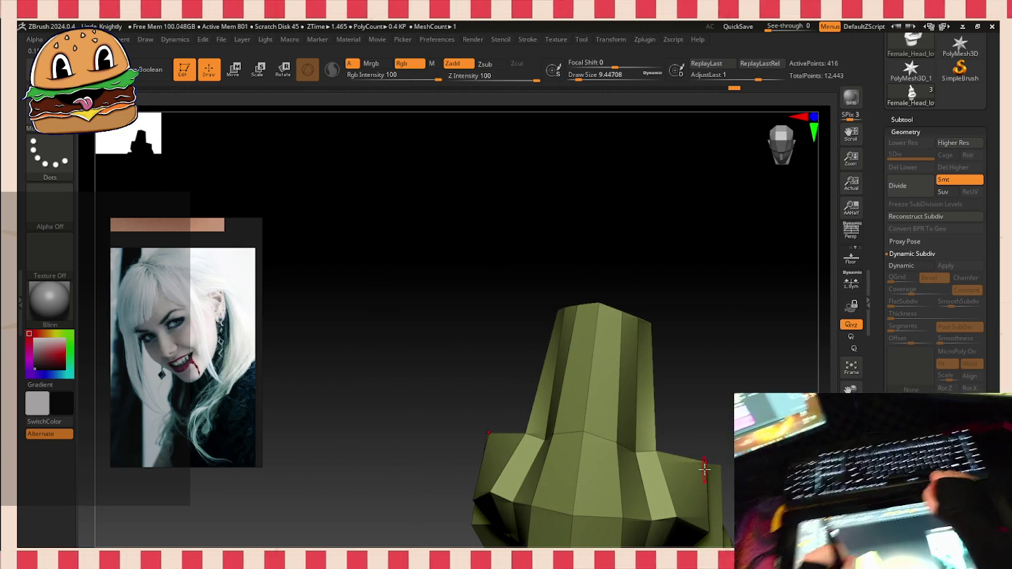
pyautogui.moveTo(605, 466)
pyautogui.mouseDown()
pyautogui.moveTo(671, 409)
pyautogui.moveTo(637, 375)
pyautogui.moveTo(732, 362)
pyautogui.moveTo(712, 342)
pyautogui.moveTo(696, 442)
pyautogui.mouseUp()
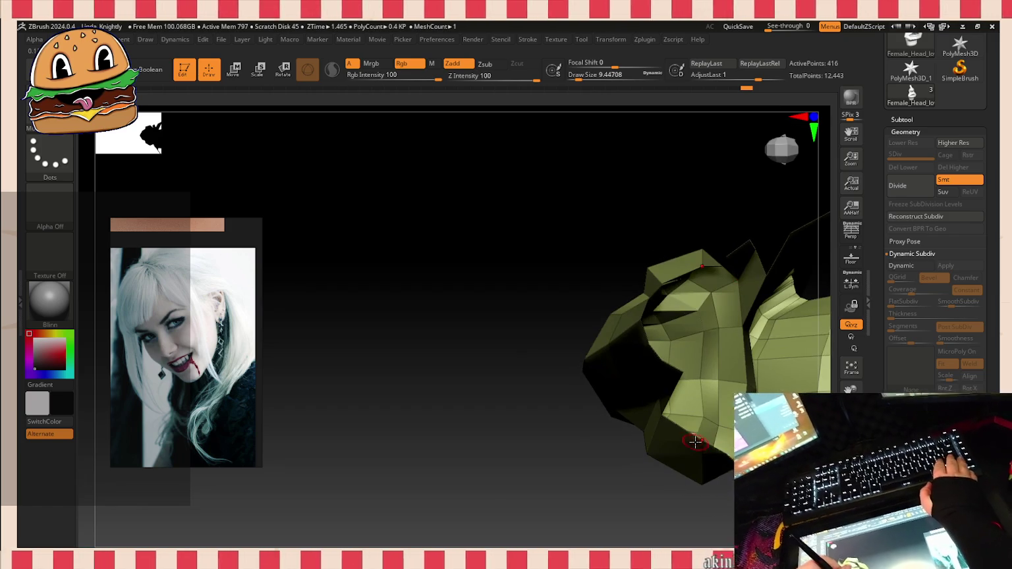
pyautogui.moveTo(666, 509)
pyautogui.mouseDown()
pyautogui.moveTo(644, 479)
pyautogui.moveTo(683, 488)
pyautogui.moveTo(696, 441)
pyautogui.mouseUp()
pyautogui.moveTo(736, 312)
pyautogui.mouseDown()
pyautogui.moveTo(789, 215)
pyautogui.moveTo(773, 317)
pyautogui.moveTo(787, 364)
pyautogui.moveTo(795, 345)
pyautogui.moveTo(806, 366)
pyautogui.moveTo(812, 298)
pyautogui.moveTo(758, 300)
pyautogui.mouseUp()
pyautogui.moveTo(711, 414)
pyautogui.mouseDown()
pyautogui.moveTo(718, 429)
pyautogui.moveTo(694, 435)
pyautogui.mouseUp()
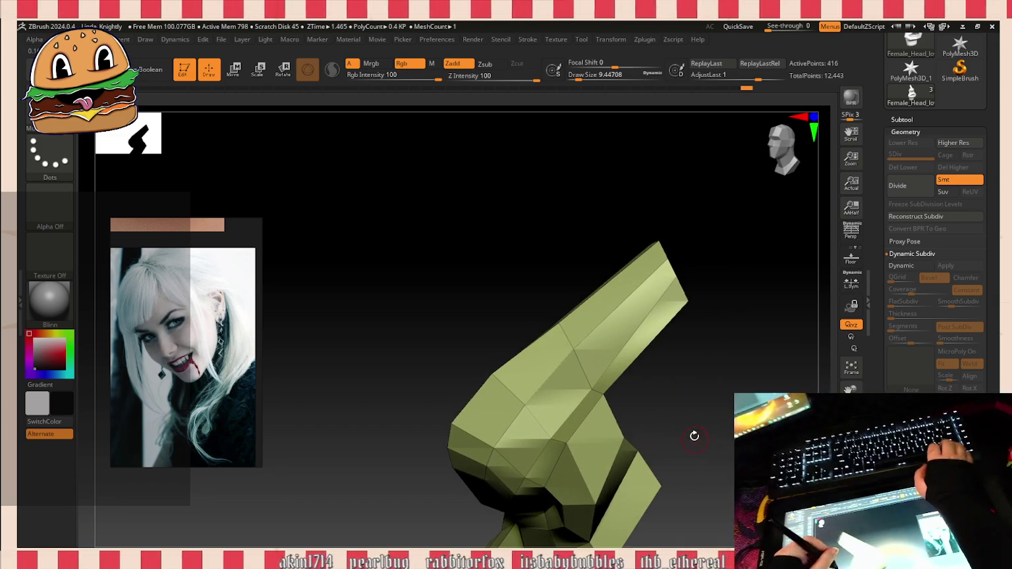
pyautogui.moveTo(628, 402); pyautogui.dragTo(638, 421)
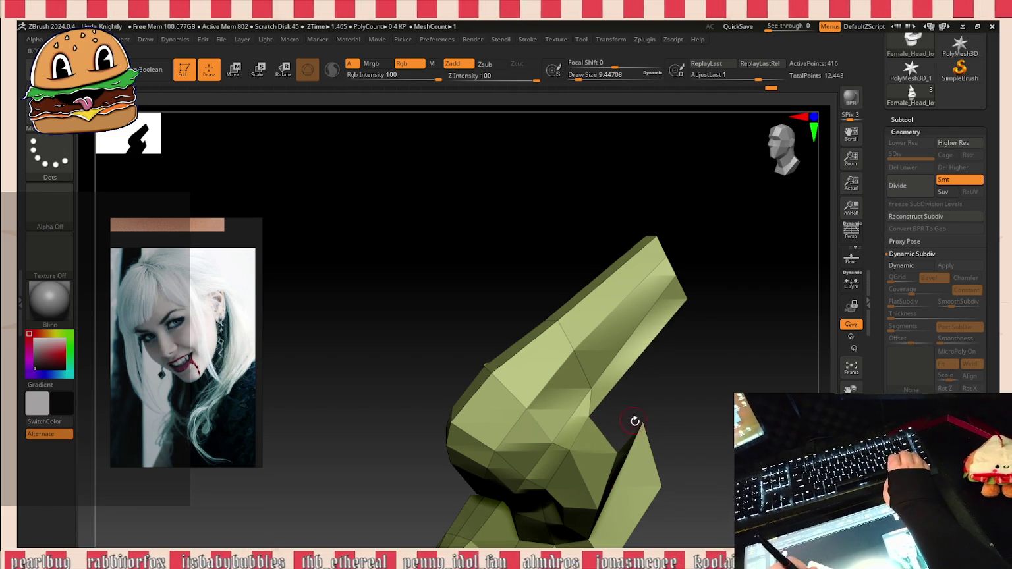
pyautogui.moveTo(617, 422); pyautogui.dragTo(644, 385)
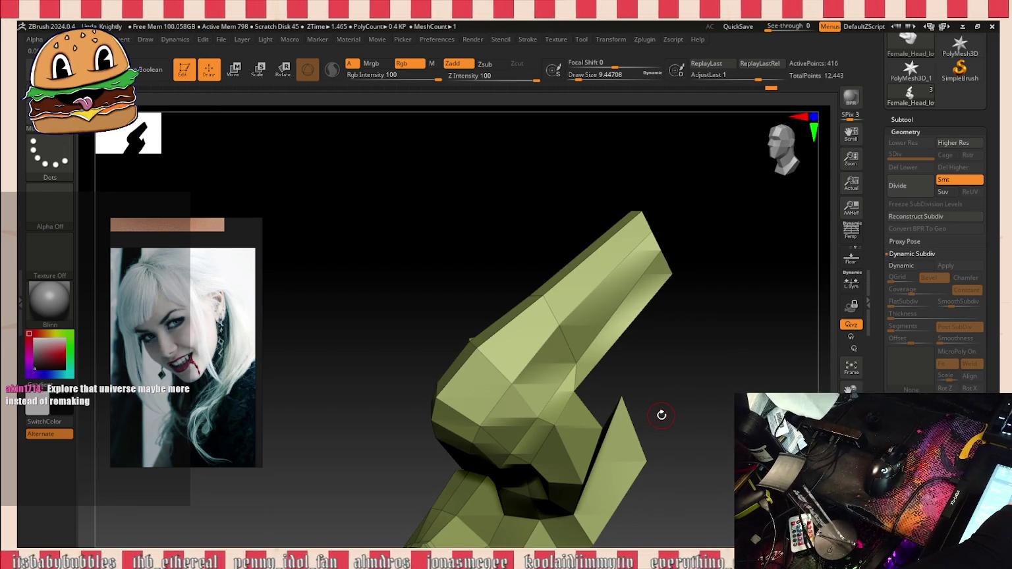
pyautogui.moveTo(669, 423)
pyautogui.mouseDown()
pyautogui.moveTo(661, 446)
pyautogui.moveTo(597, 353)
pyautogui.mouseUp()
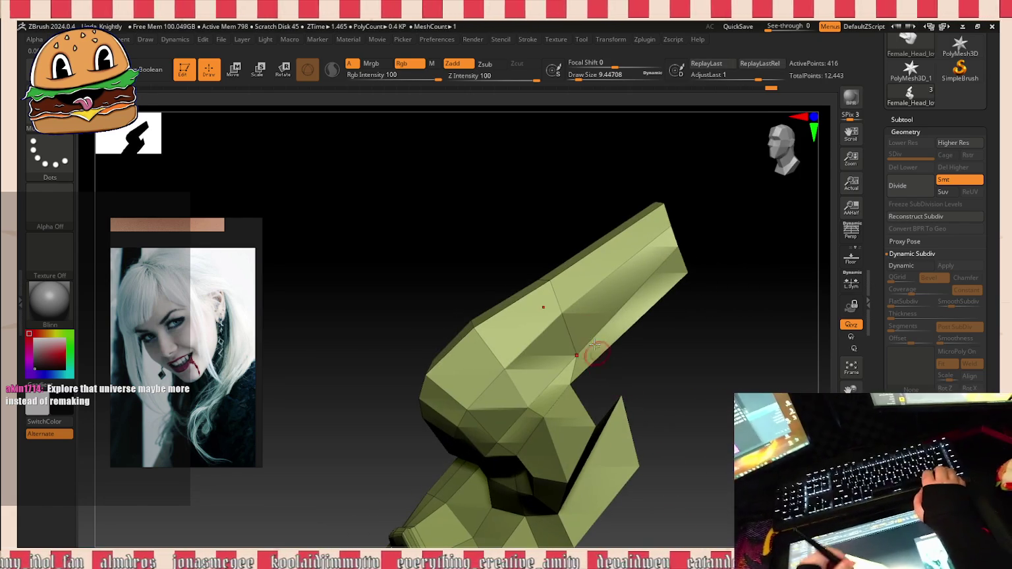
pyautogui.press('space')
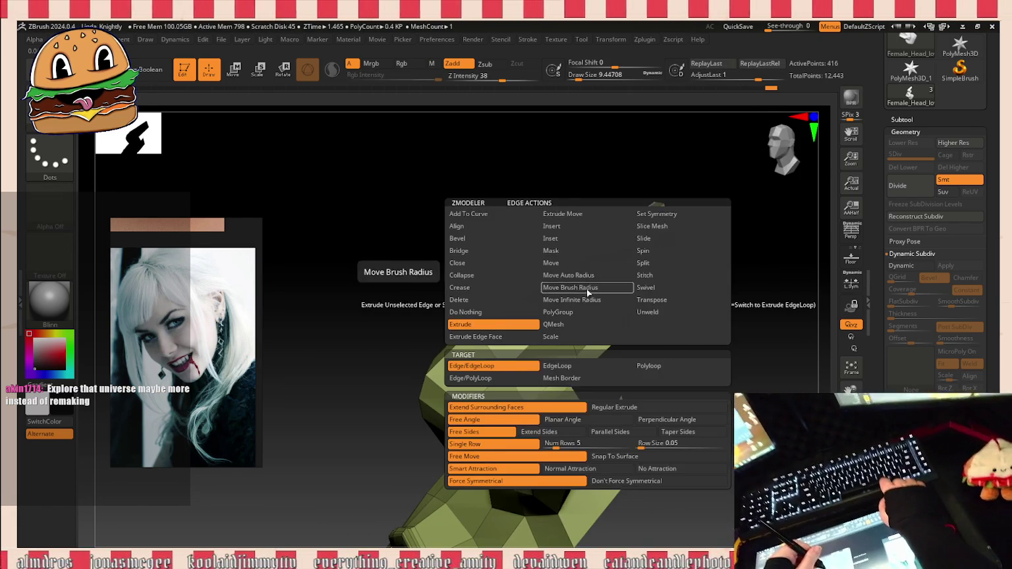
# Step: Insert a single edge loop across the nose with ZModeler's Insert EdgeLoop, then orbit to check it
pyautogui.click(552, 227)
pyautogui.click(585, 303)
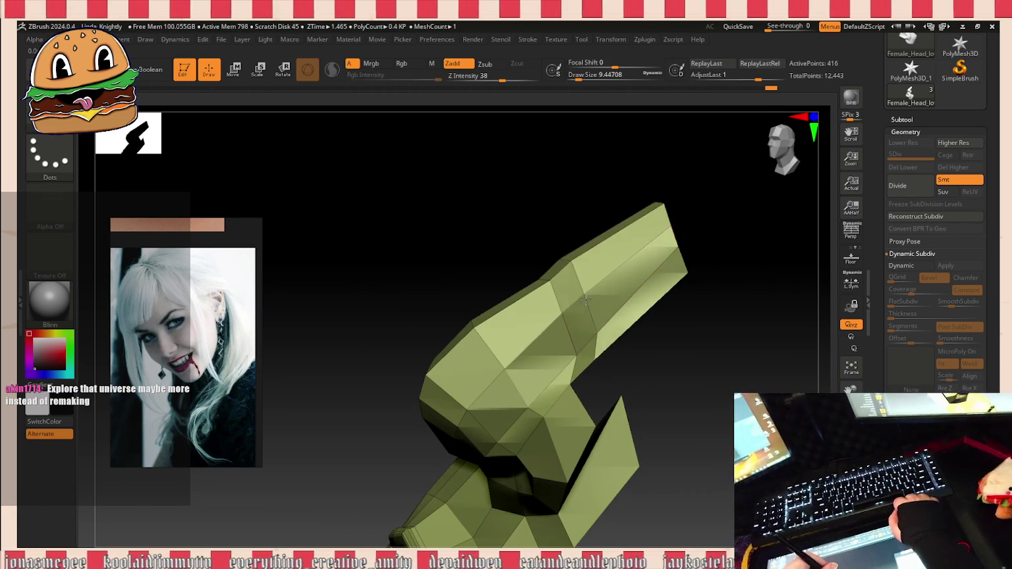
pyautogui.click(592, 303)
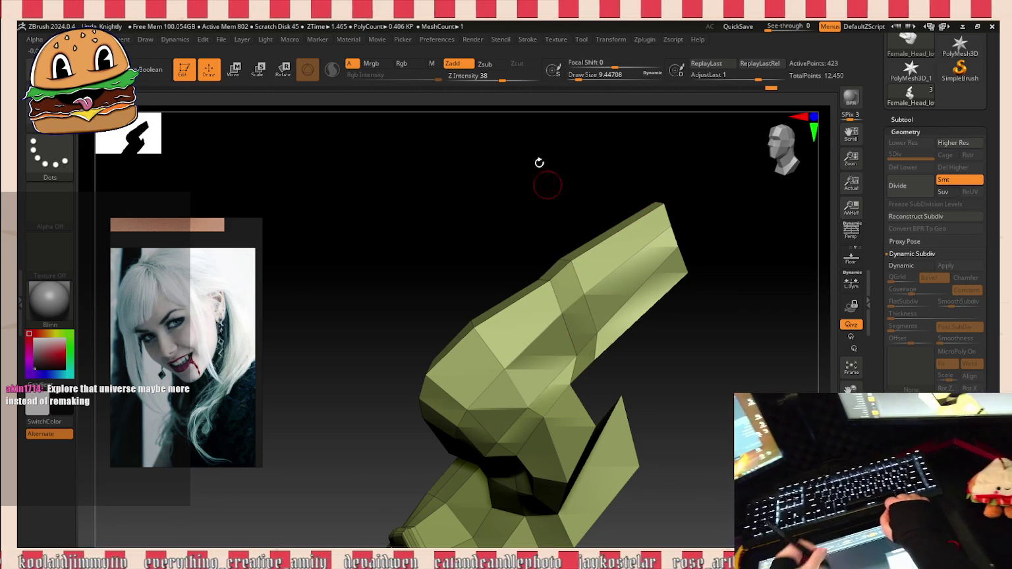
pyautogui.hotkey('ctrl', 'z')
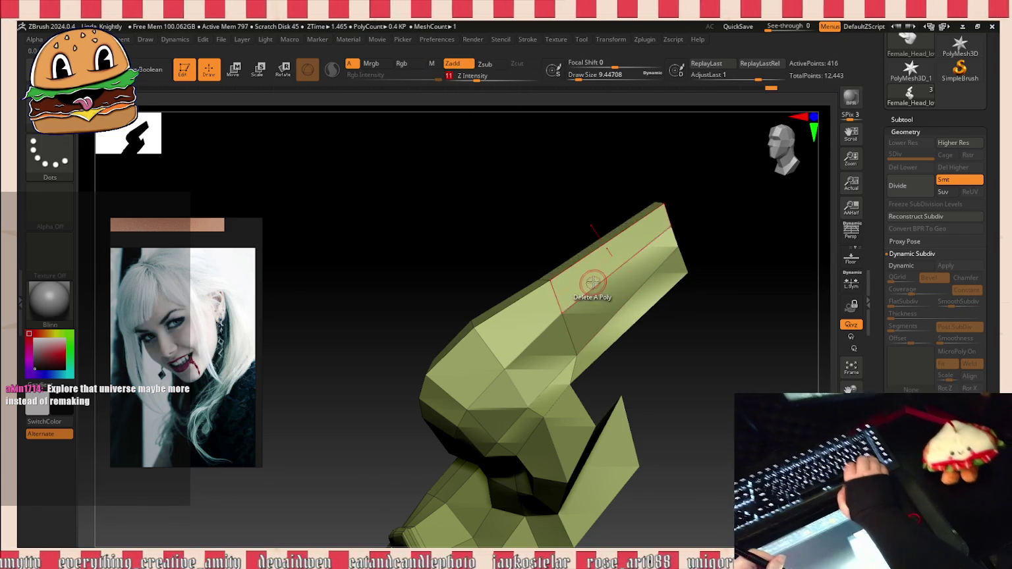
pyautogui.click(589, 293)
pyautogui.moveTo(646, 343)
pyautogui.mouseDown()
pyautogui.moveTo(678, 357)
pyautogui.moveTo(729, 347)
pyautogui.moveTo(728, 373)
pyautogui.mouseUp()
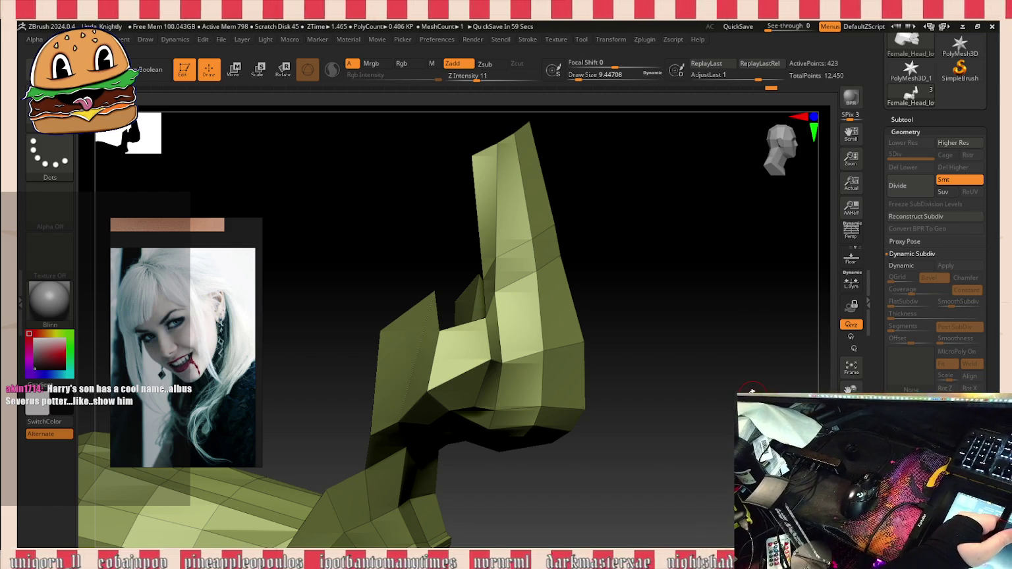
pyautogui.moveTo(730, 380)
pyautogui.mouseDown()
pyautogui.moveTo(676, 346)
pyautogui.moveTo(700, 296)
pyautogui.moveTo(739, 319)
pyautogui.moveTo(764, 355)
pyautogui.moveTo(728, 307)
pyautogui.moveTo(714, 192)
pyautogui.moveTo(694, 217)
pyautogui.moveTo(723, 323)
pyautogui.moveTo(726, 300)
pyautogui.moveTo(520, 384)
pyautogui.mouseUp()
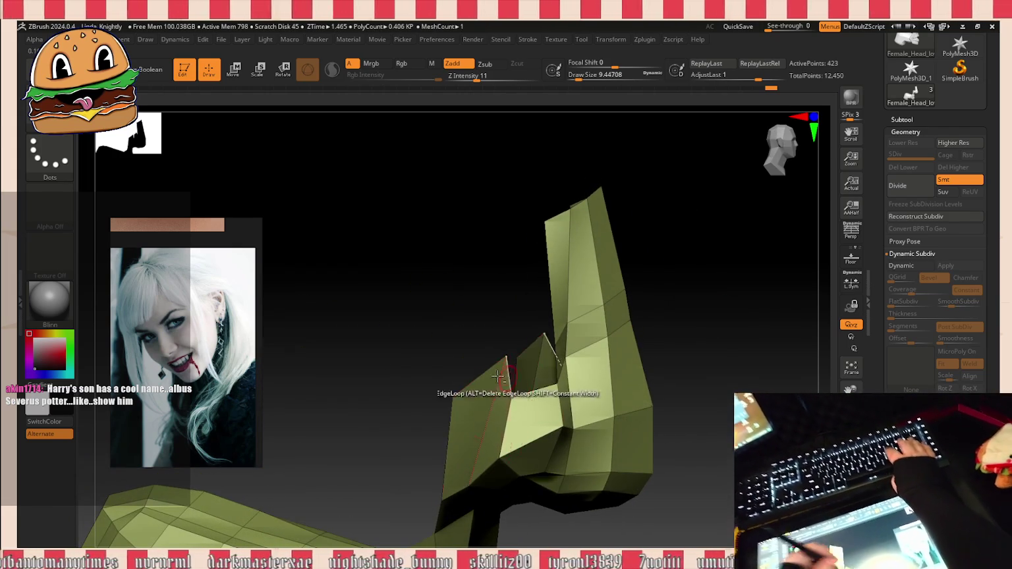
pyautogui.press('space')
# Step: Switch the ZModeler edge action to Extrude and orbit around the nose from several sides
pyautogui.click(405, 314)
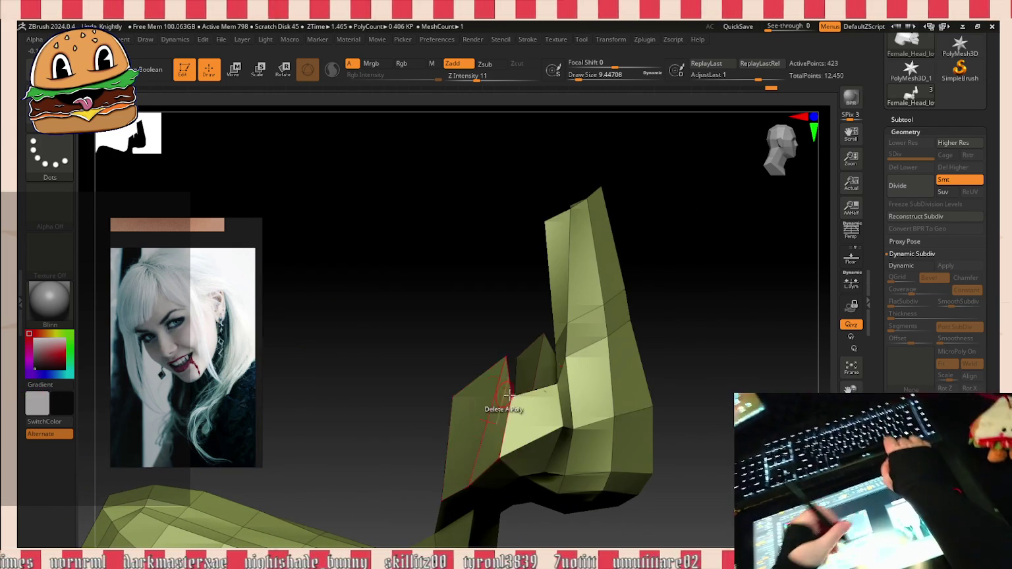
pyautogui.moveTo(674, 285)
pyautogui.mouseDown()
pyautogui.moveTo(651, 245)
pyautogui.moveTo(739, 346)
pyautogui.moveTo(728, 352)
pyautogui.mouseUp()
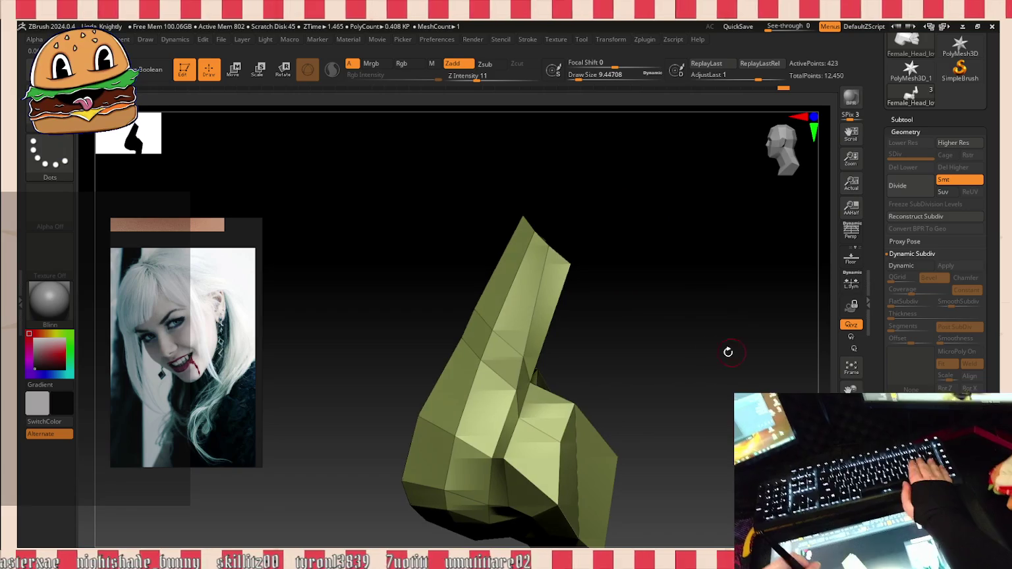
pyautogui.moveTo(610, 423)
pyautogui.mouseDown()
pyautogui.moveTo(647, 306)
pyautogui.moveTo(570, 296)
pyautogui.mouseUp()
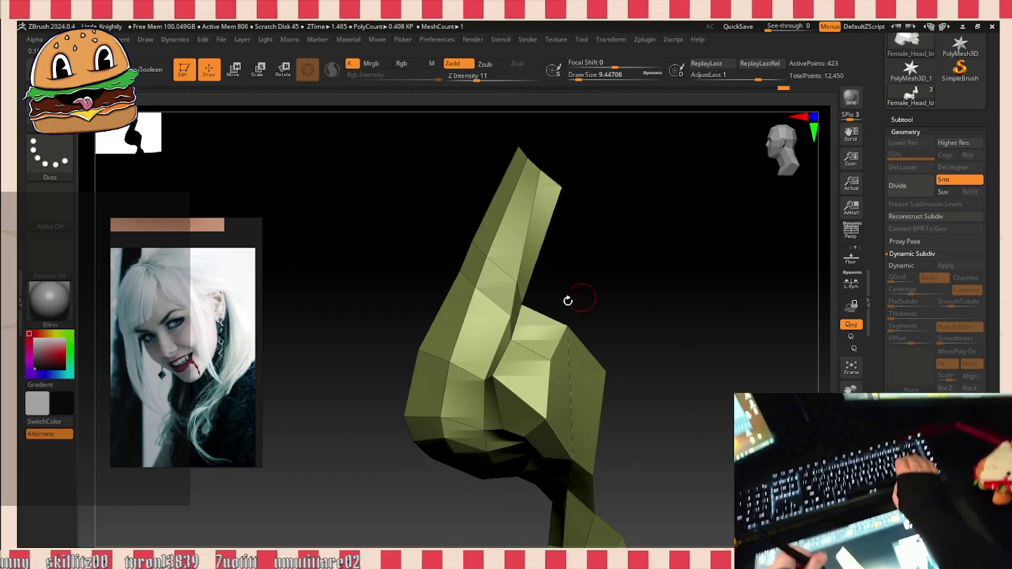
pyautogui.moveTo(536, 314)
pyautogui.mouseDown()
pyautogui.moveTo(605, 310)
pyautogui.moveTo(594, 377)
pyautogui.mouseUp()
pyautogui.moveTo(581, 227)
pyautogui.mouseDown()
pyautogui.moveTo(577, 316)
pyautogui.moveTo(590, 276)
pyautogui.moveTo(583, 425)
pyautogui.moveTo(603, 408)
pyautogui.moveTo(622, 299)
pyautogui.moveTo(620, 353)
pyautogui.moveTo(613, 373)
pyautogui.moveTo(560, 389)
pyautogui.mouseUp()
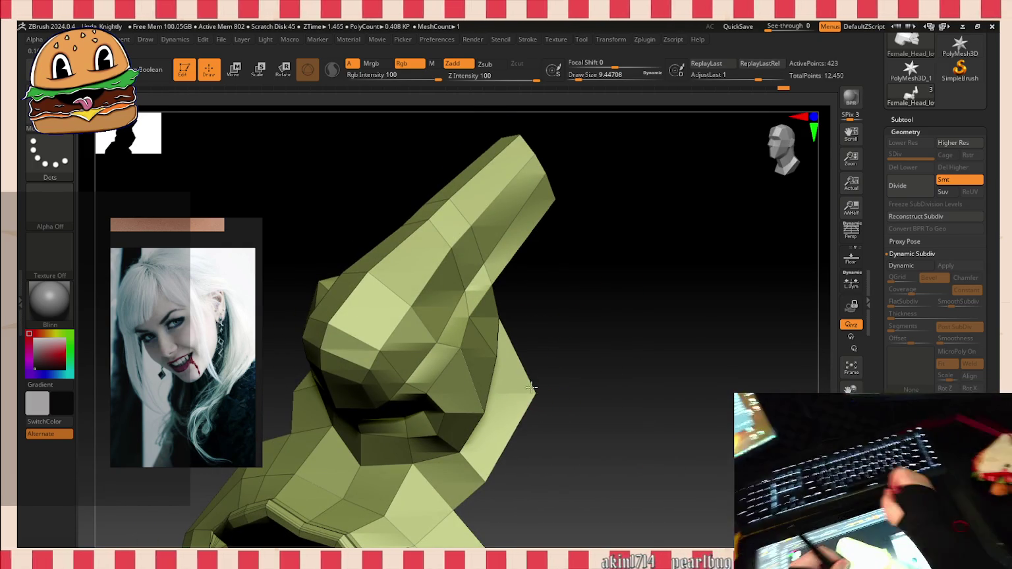
pyautogui.moveTo(576, 386)
pyautogui.mouseDown()
pyautogui.moveTo(549, 373)
pyautogui.moveTo(548, 395)
pyautogui.moveTo(501, 355)
pyautogui.mouseUp()
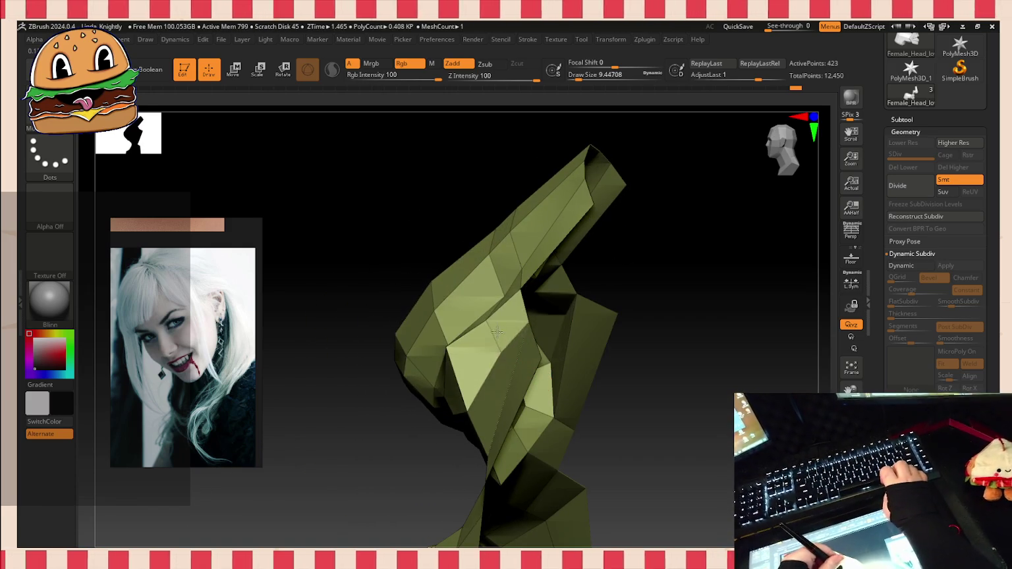
pyautogui.moveTo(634, 455); pyautogui.dragTo(646, 451)
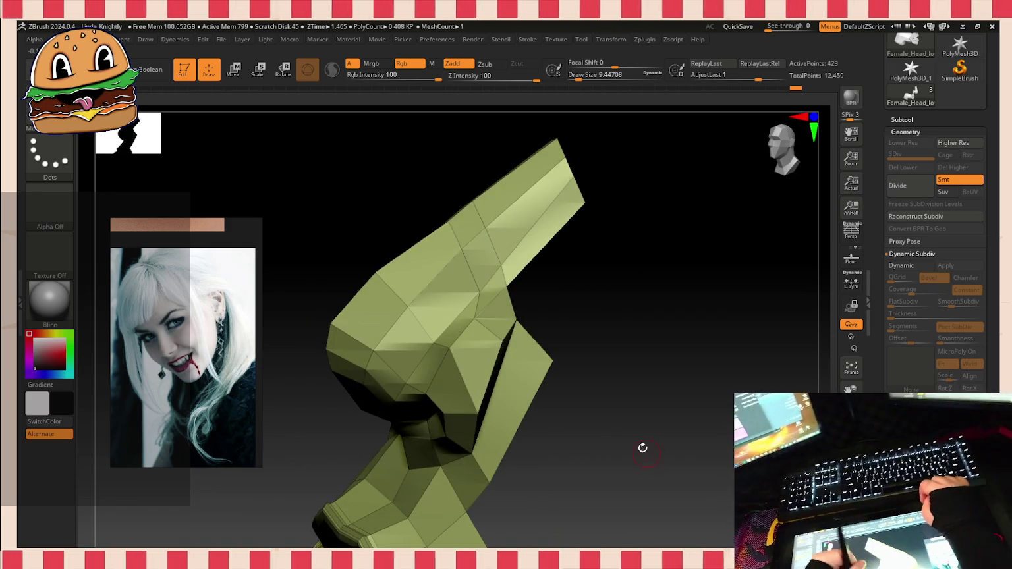
pyautogui.moveTo(624, 381); pyautogui.dragTo(556, 372)
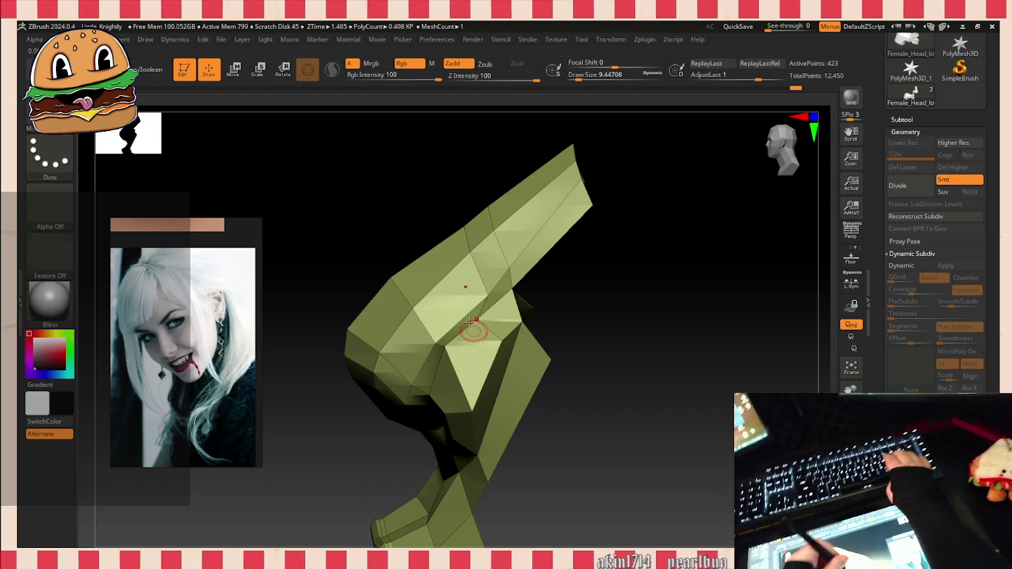
pyautogui.press('space')
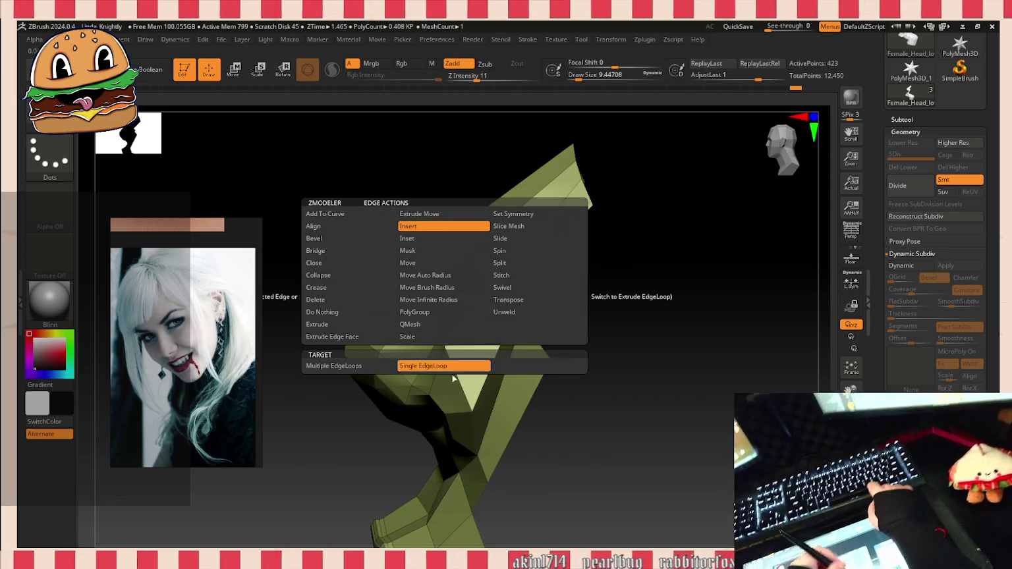
# Step: Insert single edge loops along the nose and beside its tip with ZModeler
pyautogui.click(460, 330)
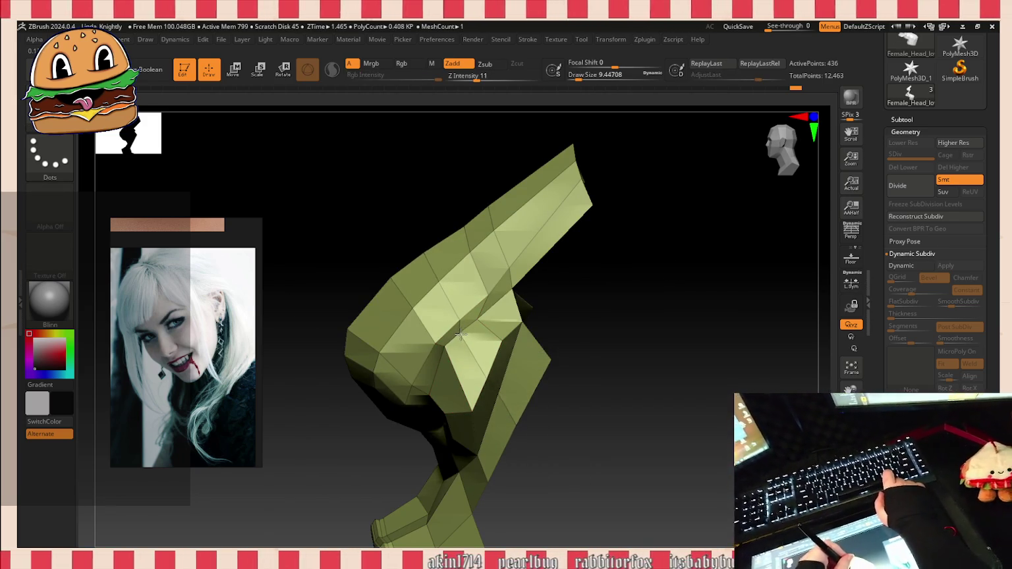
pyautogui.moveTo(591, 305)
pyautogui.mouseDown()
pyautogui.moveTo(635, 287)
pyautogui.moveTo(615, 350)
pyautogui.moveTo(633, 389)
pyautogui.moveTo(622, 294)
pyautogui.moveTo(572, 357)
pyautogui.moveTo(636, 330)
pyautogui.moveTo(638, 459)
pyautogui.moveTo(666, 437)
pyautogui.moveTo(644, 436)
pyautogui.mouseUp()
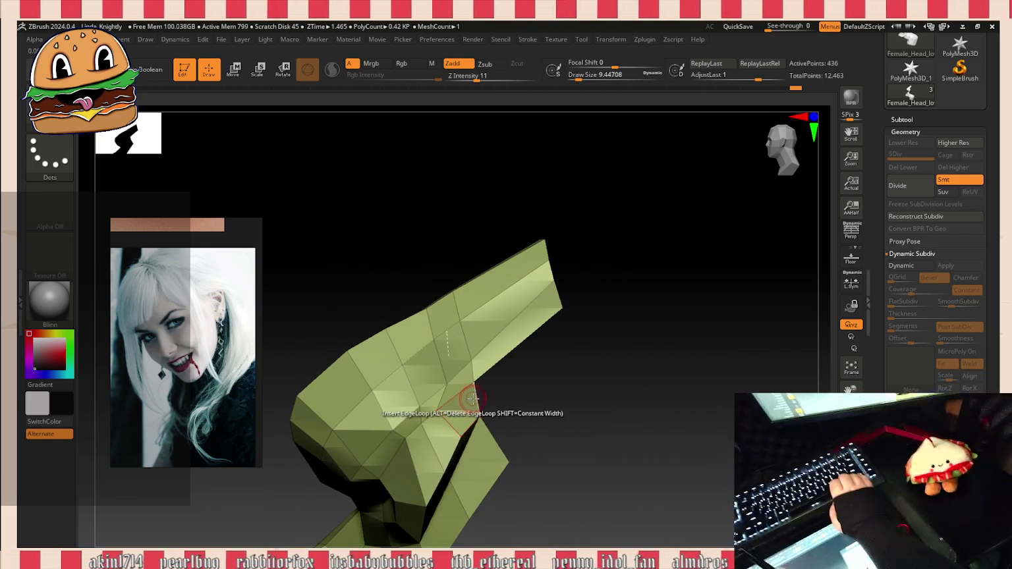
pyautogui.press('space')
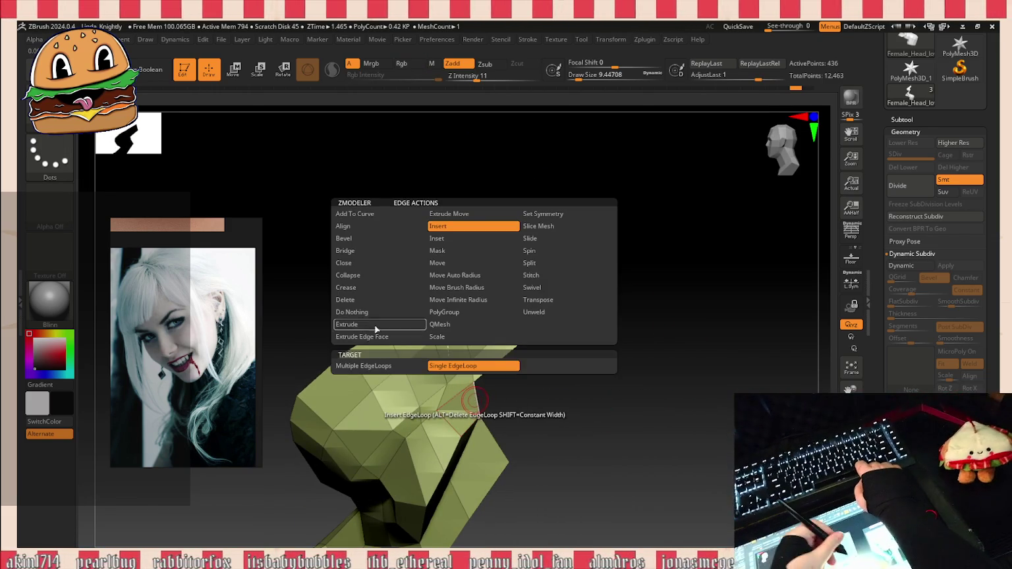
pyautogui.click(376, 326)
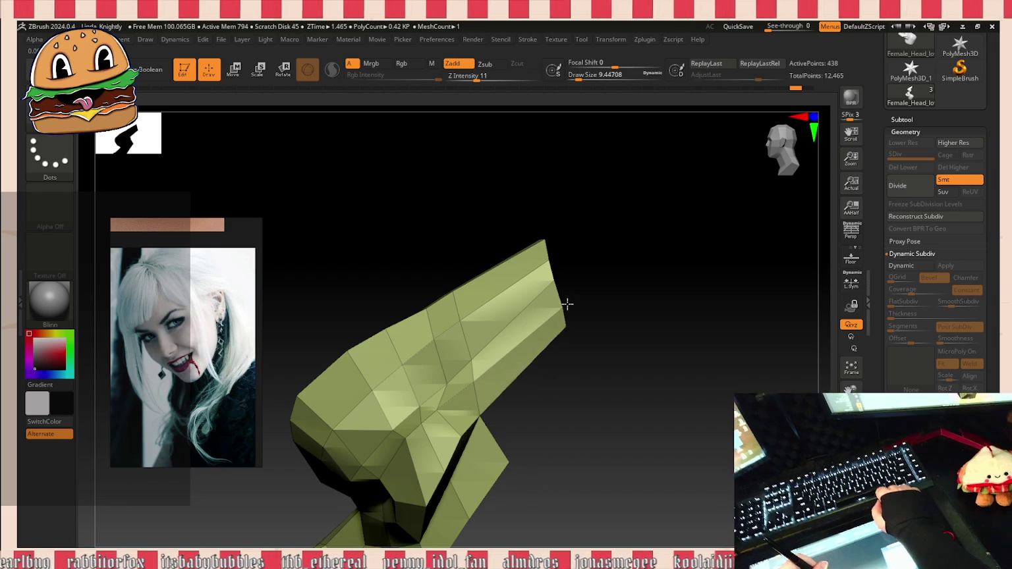
pyautogui.click(565, 347)
pyautogui.click(512, 453)
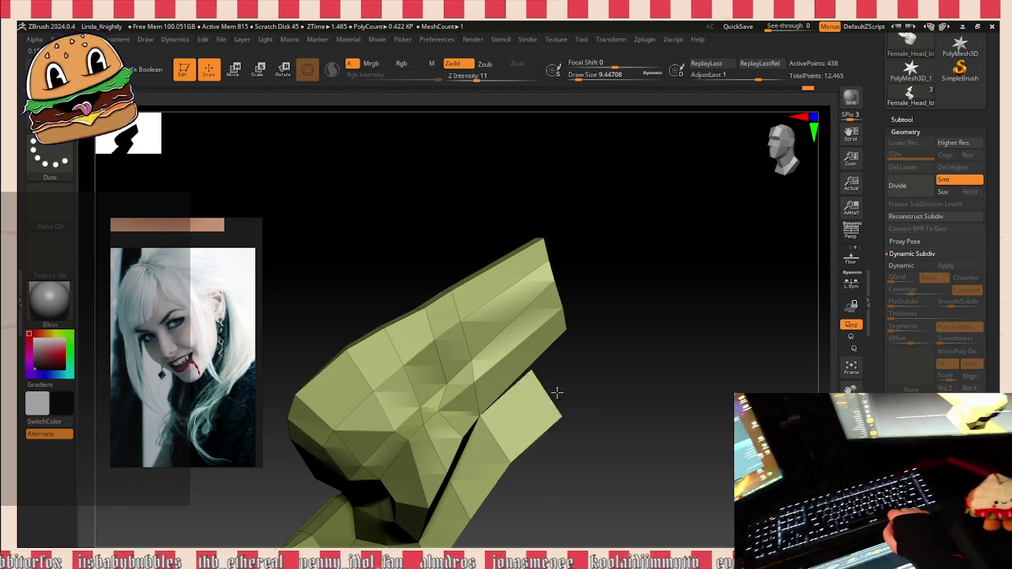
pyautogui.moveTo(595, 346)
pyautogui.mouseDown()
pyautogui.moveTo(592, 318)
pyautogui.moveTo(583, 339)
pyautogui.moveTo(594, 384)
pyautogui.moveTo(635, 385)
pyautogui.mouseUp()
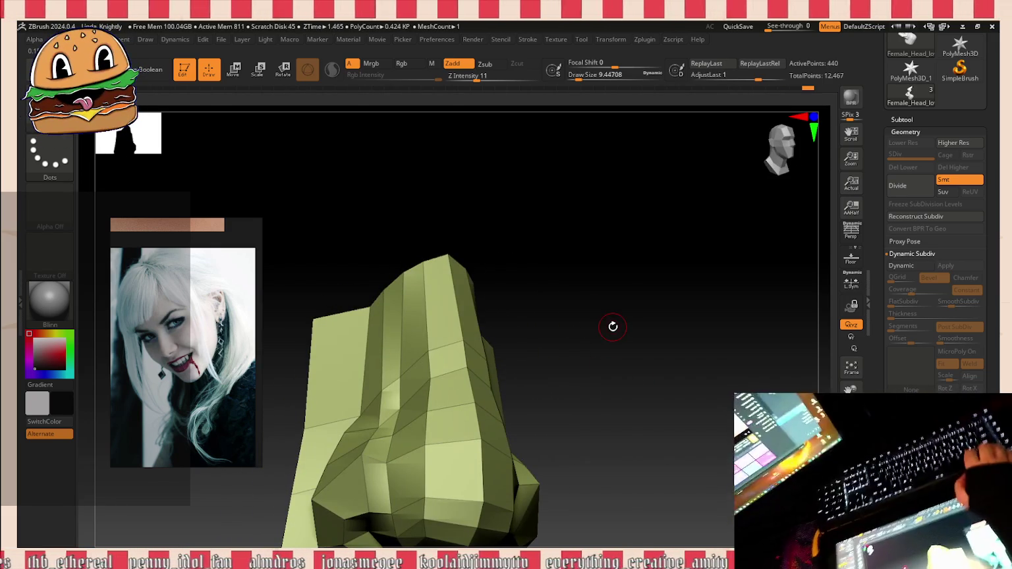
# Step: Smooth the nose tip into a softer shape and sculpt the surface near the mouth
pyautogui.moveTo(572, 326)
pyautogui.mouseDown()
pyautogui.moveTo(699, 353)
pyautogui.moveTo(626, 327)
pyautogui.mouseUp()
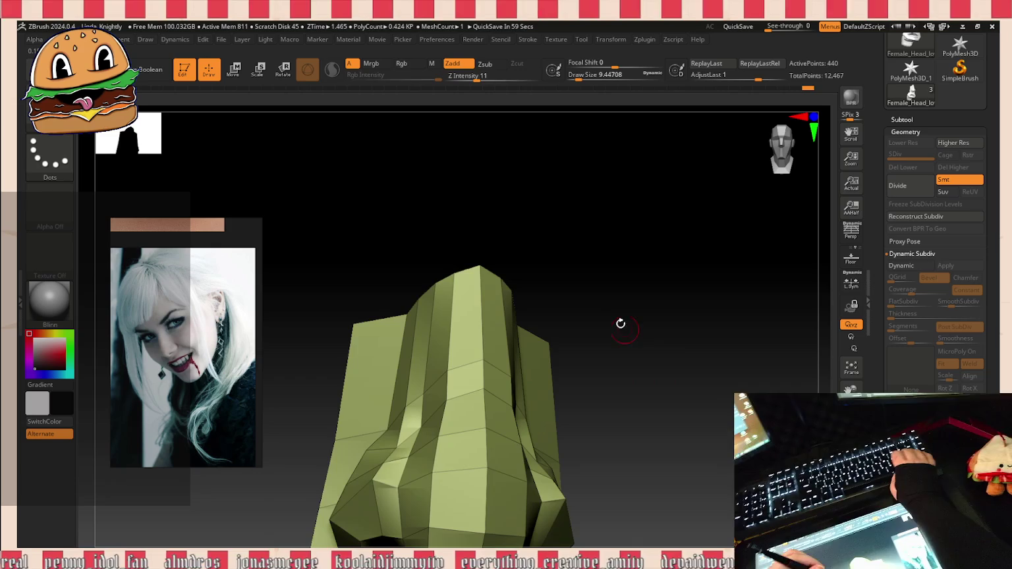
pyautogui.moveTo(400, 267)
pyautogui.mouseDown()
pyautogui.moveTo(435, 310)
pyautogui.moveTo(463, 264)
pyautogui.moveTo(480, 300)
pyautogui.mouseUp()
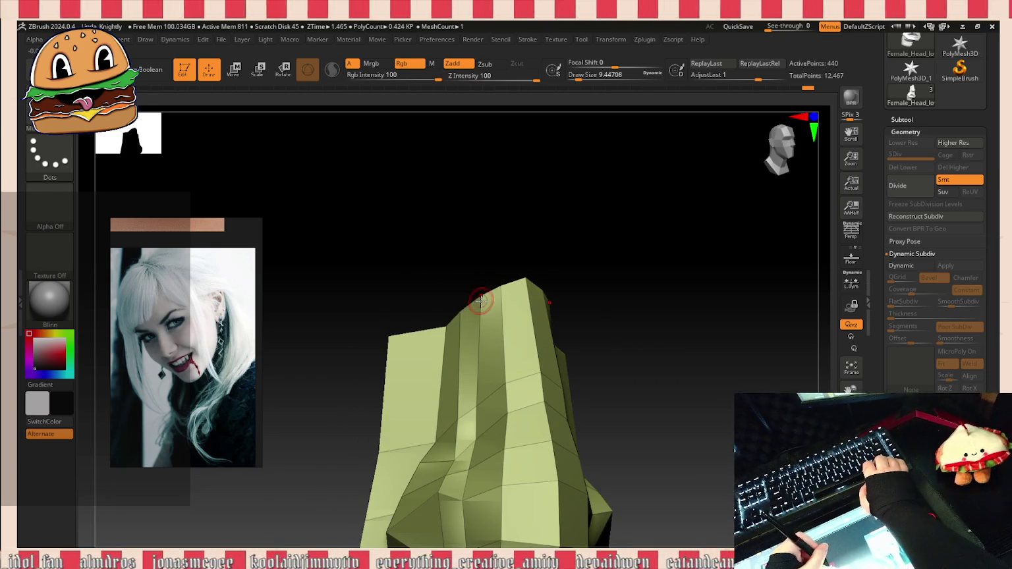
pyautogui.moveTo(518, 272); pyautogui.dragTo(522, 273)
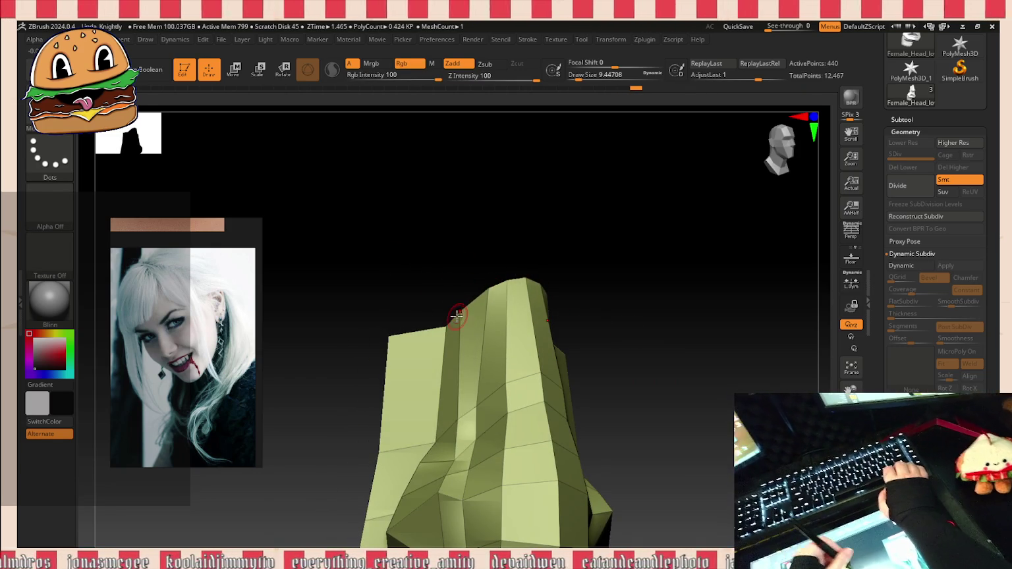
pyautogui.moveTo(478, 280)
pyautogui.mouseDown()
pyautogui.moveTo(429, 307)
pyautogui.moveTo(447, 330)
pyautogui.mouseUp()
pyautogui.moveTo(475, 277)
pyautogui.mouseDown()
pyautogui.moveTo(502, 244)
pyautogui.moveTo(483, 321)
pyautogui.mouseUp()
pyautogui.moveTo(562, 239)
pyautogui.mouseDown()
pyautogui.moveTo(549, 154)
pyautogui.moveTo(526, 239)
pyautogui.moveTo(525, 366)
pyautogui.moveTo(597, 418)
pyautogui.moveTo(593, 366)
pyautogui.mouseUp()
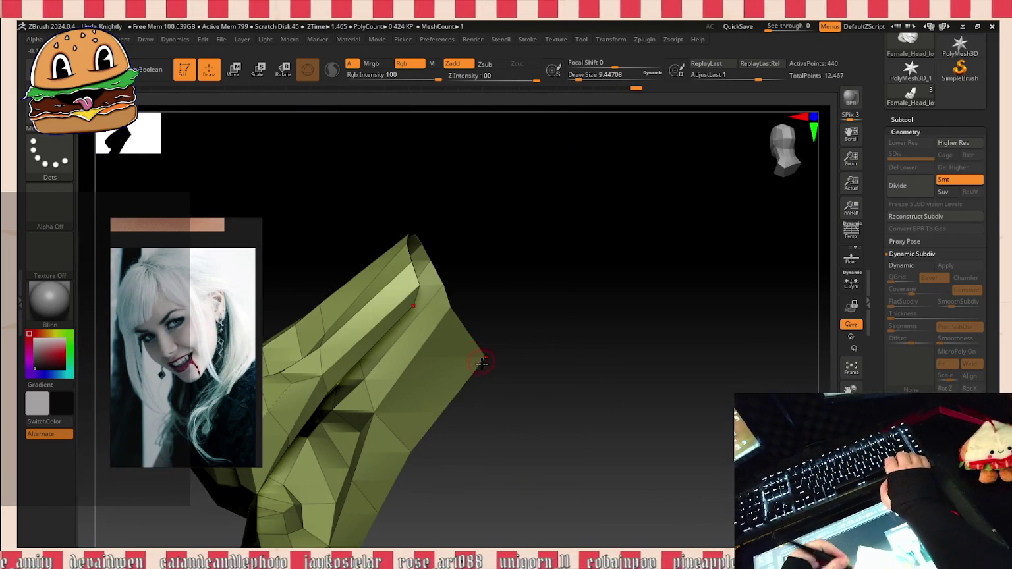
pyautogui.moveTo(457, 278)
pyautogui.mouseDown()
pyautogui.moveTo(533, 224)
pyautogui.moveTo(623, 254)
pyautogui.moveTo(596, 231)
pyautogui.moveTo(592, 302)
pyautogui.moveTo(571, 274)
pyautogui.moveTo(545, 302)
pyautogui.moveTo(604, 294)
pyautogui.moveTo(613, 111)
pyautogui.mouseUp()
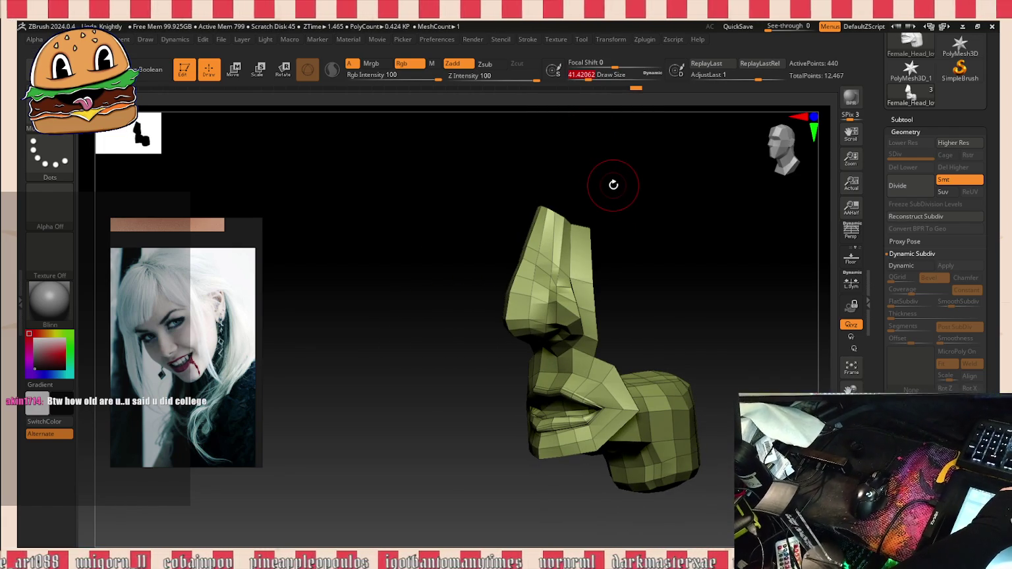
pyautogui.keyDown('shift'); pyautogui.moveTo(518, 308); pyautogui.dragTo(509, 298); pyautogui.keyUp('shift')
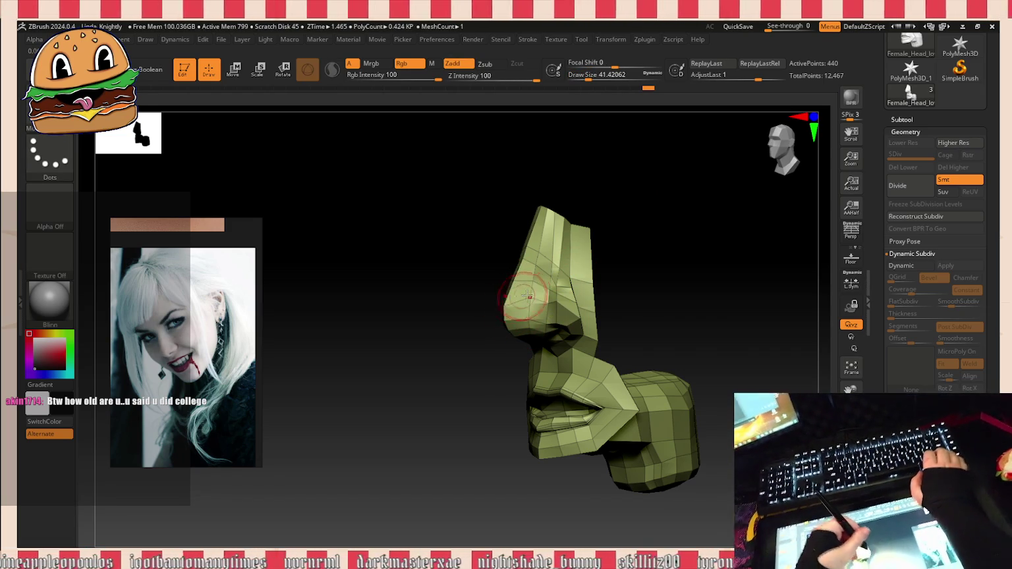
pyautogui.moveTo(618, 235)
pyautogui.mouseDown()
pyautogui.moveTo(663, 299)
pyautogui.moveTo(705, 412)
pyautogui.moveTo(698, 449)
pyautogui.moveTo(686, 442)
pyautogui.mouseUp()
pyautogui.moveTo(520, 340); pyautogui.dragTo(483, 334)
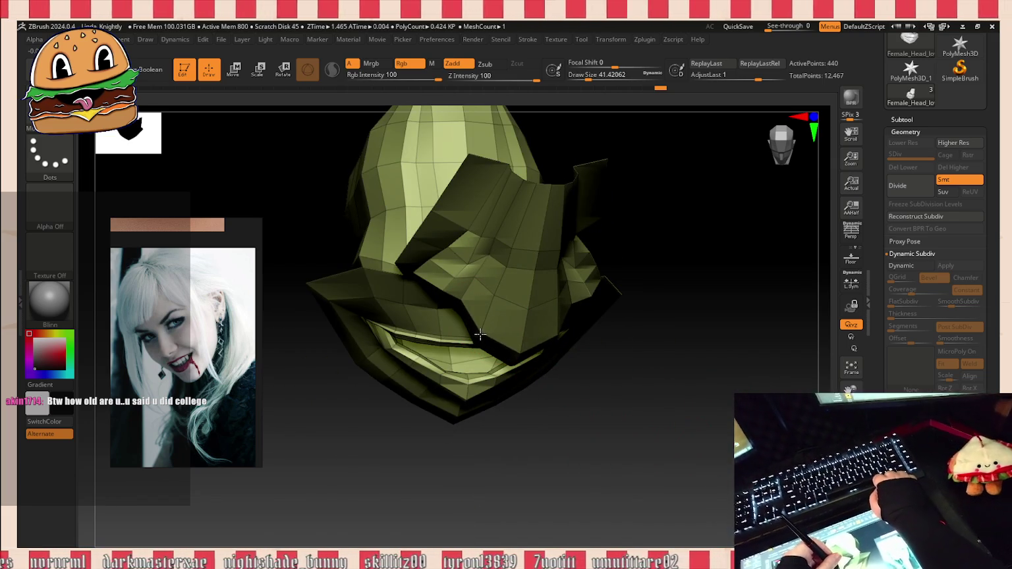
pyautogui.moveTo(592, 414)
pyautogui.mouseDown()
pyautogui.moveTo(601, 493)
pyautogui.moveTo(606, 359)
pyautogui.moveTo(586, 322)
pyautogui.moveTo(669, 271)
pyautogui.moveTo(732, 375)
pyautogui.mouseUp()
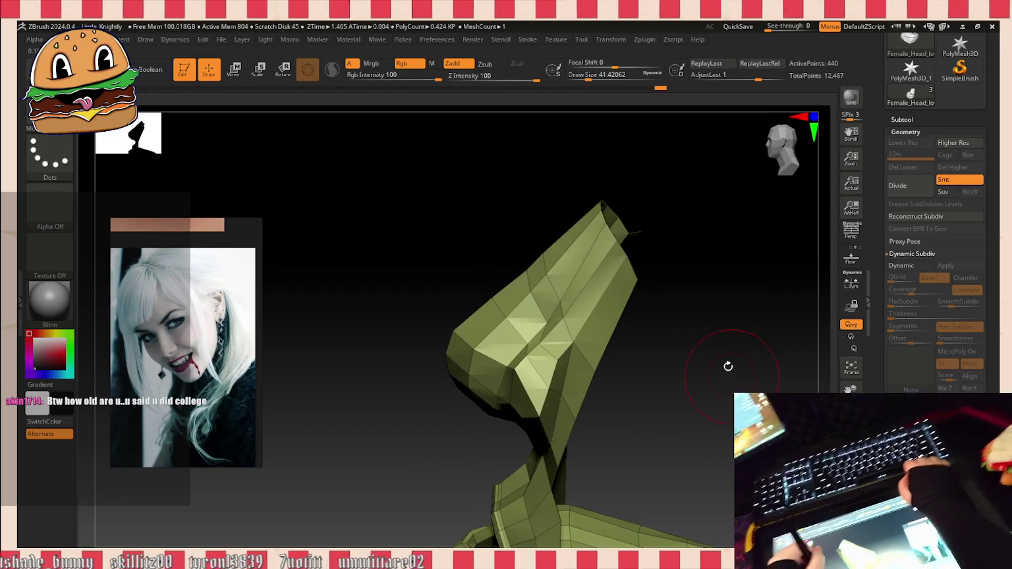
pyautogui.moveTo(714, 304)
pyautogui.mouseDown()
pyautogui.moveTo(622, 425)
pyautogui.moveTo(615, 360)
pyautogui.mouseUp()
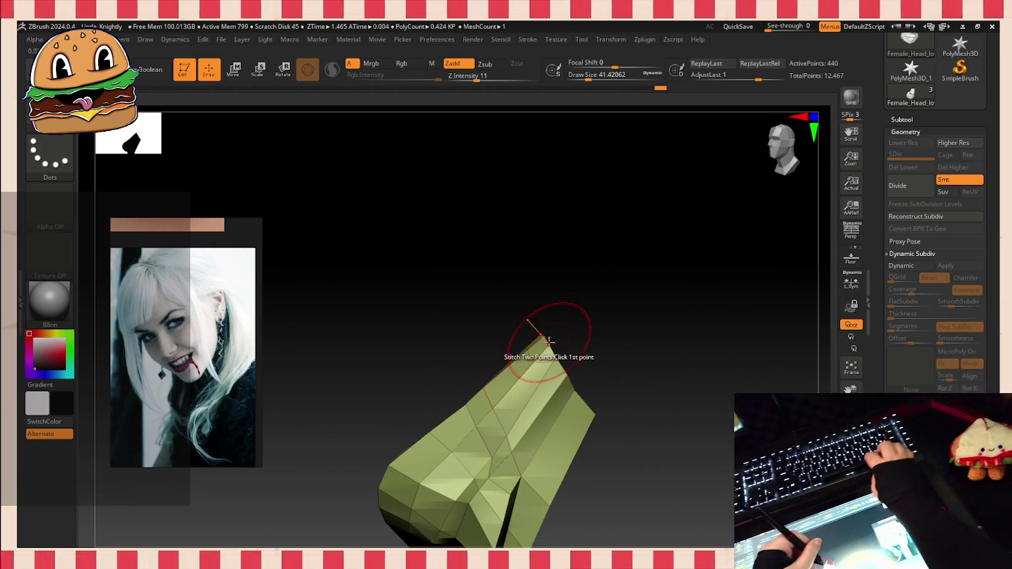
# Step: Extrude the nose's tip edge outward into a thin spike with ZModeler Edge Extrude
pyautogui.press('space')
pyautogui.click(451, 328)
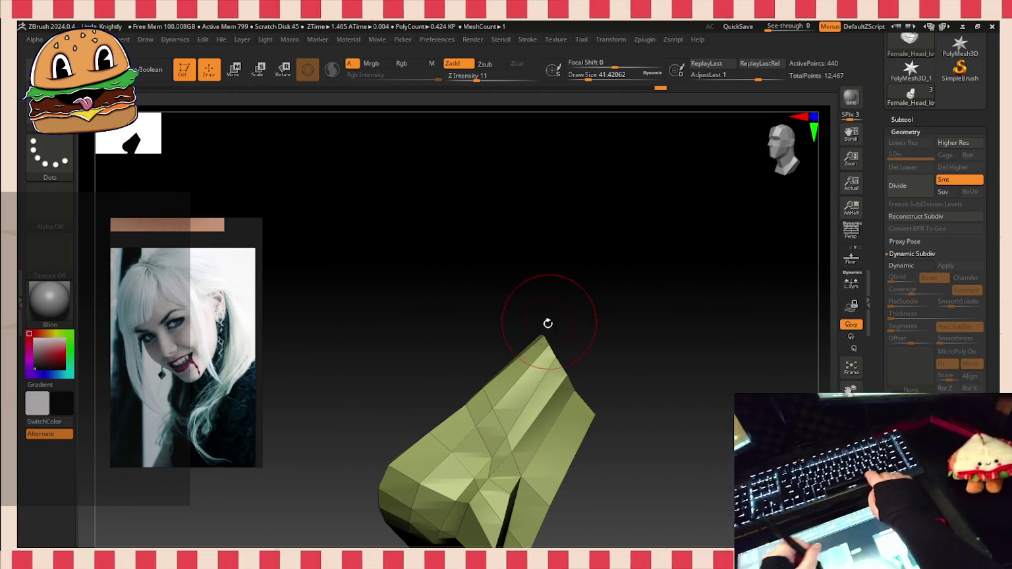
pyautogui.moveTo(548, 323); pyautogui.dragTo(580, 310)
pyautogui.moveTo(617, 366)
pyautogui.mouseDown()
pyautogui.moveTo(666, 380)
pyautogui.moveTo(660, 429)
pyautogui.moveTo(598, 309)
pyautogui.moveTo(658, 384)
pyautogui.moveTo(655, 404)
pyautogui.moveTo(633, 204)
pyautogui.mouseUp()
# Step: Lower the Draw Size and check the new spike from a few angles
pyautogui.moveTo(588, 80); pyautogui.dragTo(584, 80)
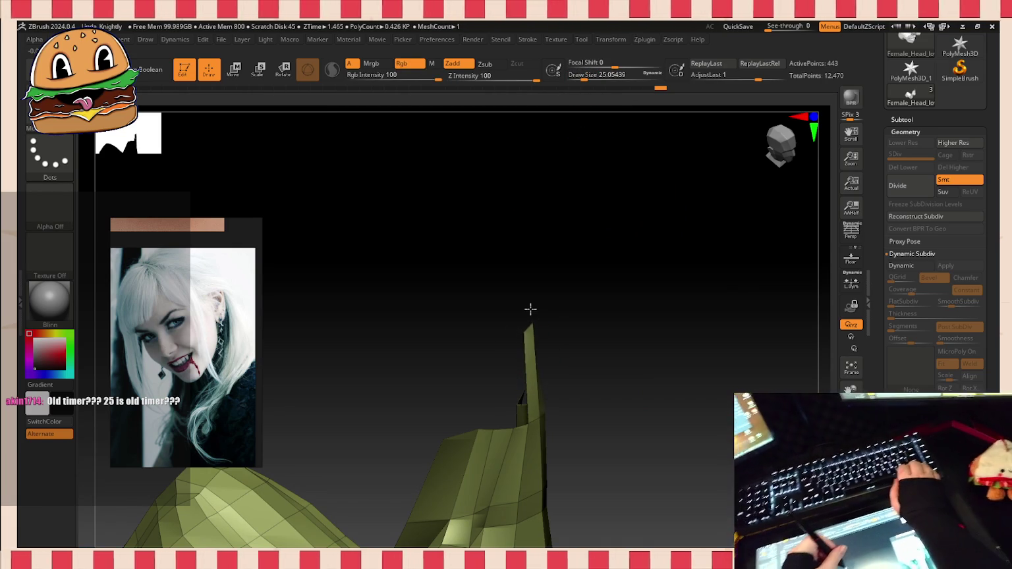
pyautogui.moveTo(552, 282); pyautogui.dragTo(529, 265)
pyautogui.moveTo(584, 80); pyautogui.dragTo(575, 80)
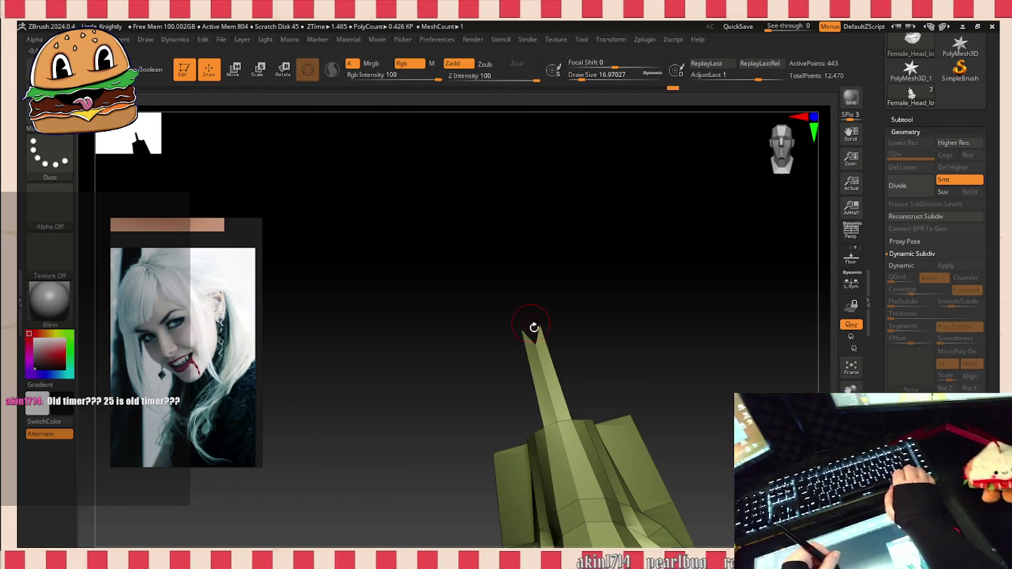
pyautogui.moveTo(518, 335)
pyautogui.mouseDown()
pyautogui.moveTo(554, 271)
pyautogui.moveTo(588, 315)
pyautogui.moveTo(583, 332)
pyautogui.moveTo(604, 346)
pyautogui.moveTo(585, 317)
pyautogui.moveTo(565, 344)
pyautogui.moveTo(527, 334)
pyautogui.moveTo(536, 291)
pyautogui.moveTo(544, 323)
pyautogui.mouseUp()
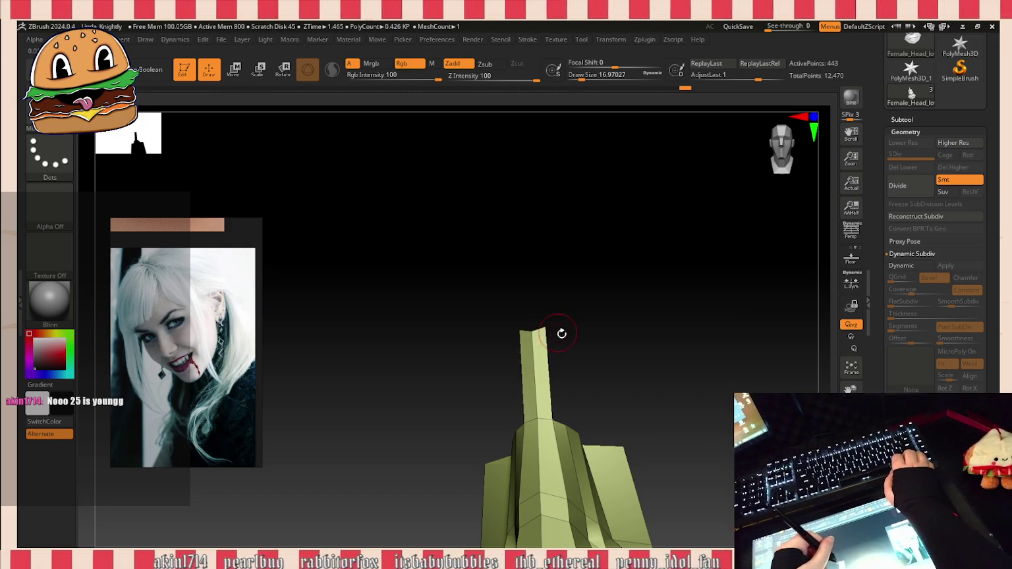
pyautogui.moveTo(573, 321)
pyautogui.mouseDown()
pyautogui.moveTo(557, 324)
pyautogui.moveTo(623, 357)
pyautogui.mouseUp()
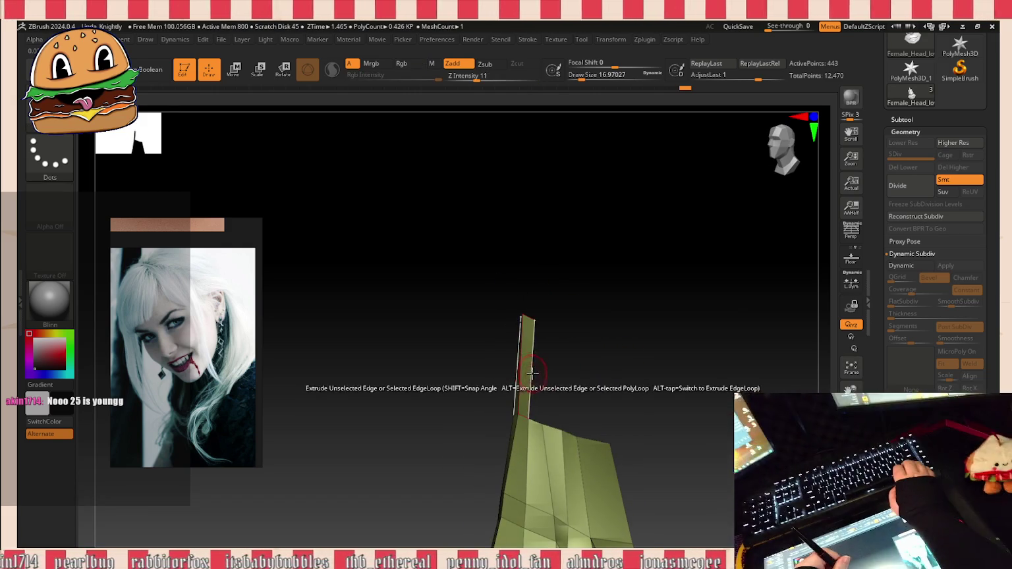
# Step: Extrude the thin upright edge twice into two new faces, then inspect the nose mesh
pyautogui.moveTo(533, 374); pyautogui.dragTo(582, 376)
pyautogui.moveTo(626, 350)
pyautogui.mouseDown()
pyautogui.moveTo(584, 361)
pyautogui.moveTo(607, 389)
pyautogui.moveTo(649, 341)
pyautogui.mouseUp()
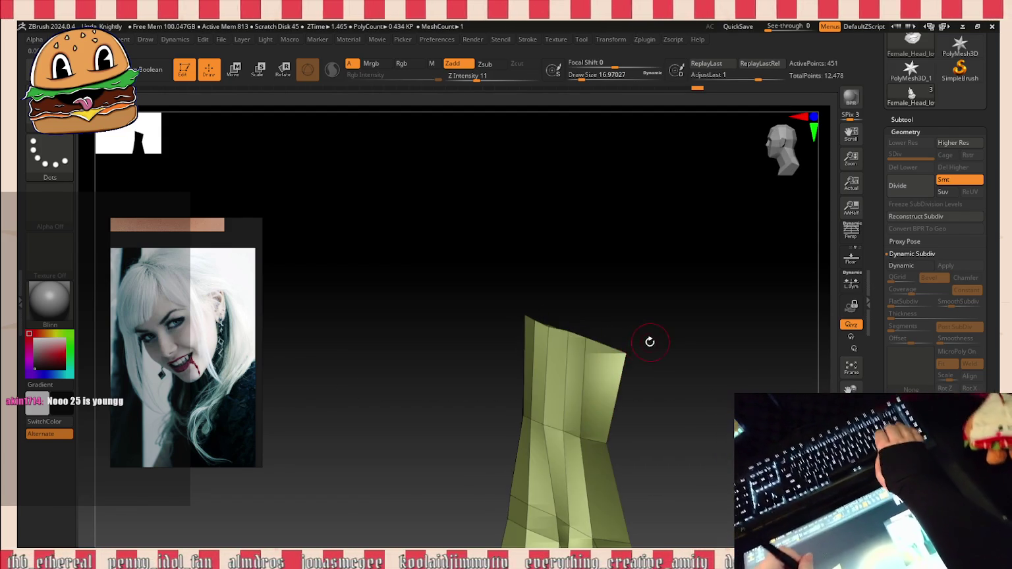
pyautogui.moveTo(582, 292)
pyautogui.mouseDown()
pyautogui.moveTo(599, 366)
pyautogui.moveTo(647, 251)
pyautogui.moveTo(638, 344)
pyautogui.moveTo(583, 425)
pyautogui.moveTo(617, 421)
pyautogui.moveTo(597, 448)
pyautogui.moveTo(659, 415)
pyautogui.moveTo(585, 269)
pyautogui.moveTo(558, 323)
pyautogui.mouseUp()
pyautogui.moveTo(591, 313)
pyautogui.mouseDown()
pyautogui.moveTo(574, 332)
pyautogui.moveTo(635, 330)
pyautogui.moveTo(605, 307)
pyautogui.moveTo(634, 297)
pyautogui.moveTo(617, 409)
pyautogui.moveTo(644, 456)
pyautogui.mouseUp()
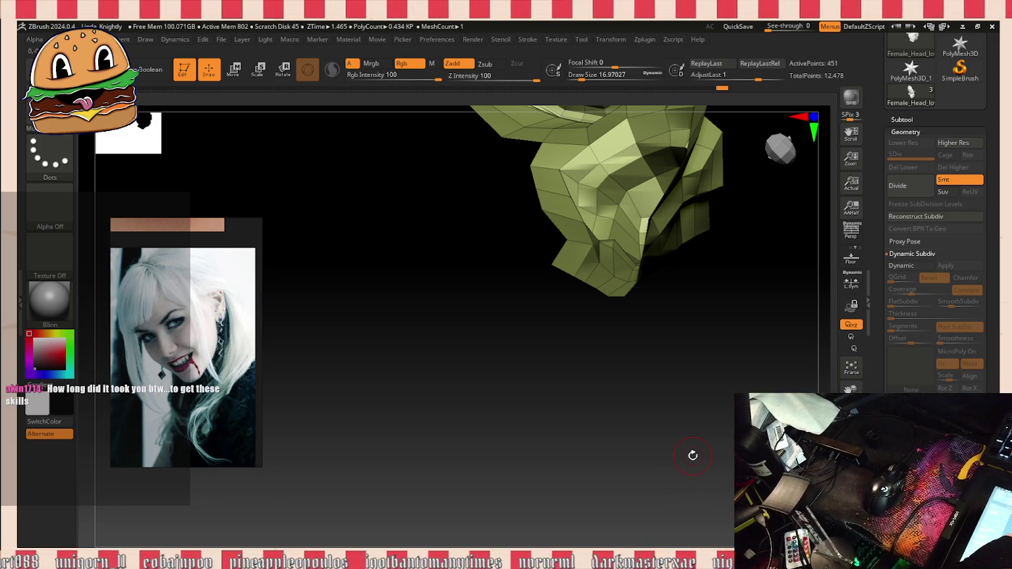
pyautogui.moveTo(693, 461)
pyautogui.mouseDown()
pyautogui.moveTo(703, 465)
pyautogui.moveTo(721, 369)
pyautogui.moveTo(703, 318)
pyautogui.moveTo(698, 329)
pyautogui.mouseUp()
pyautogui.moveTo(720, 398); pyautogui.dragTo(721, 502)
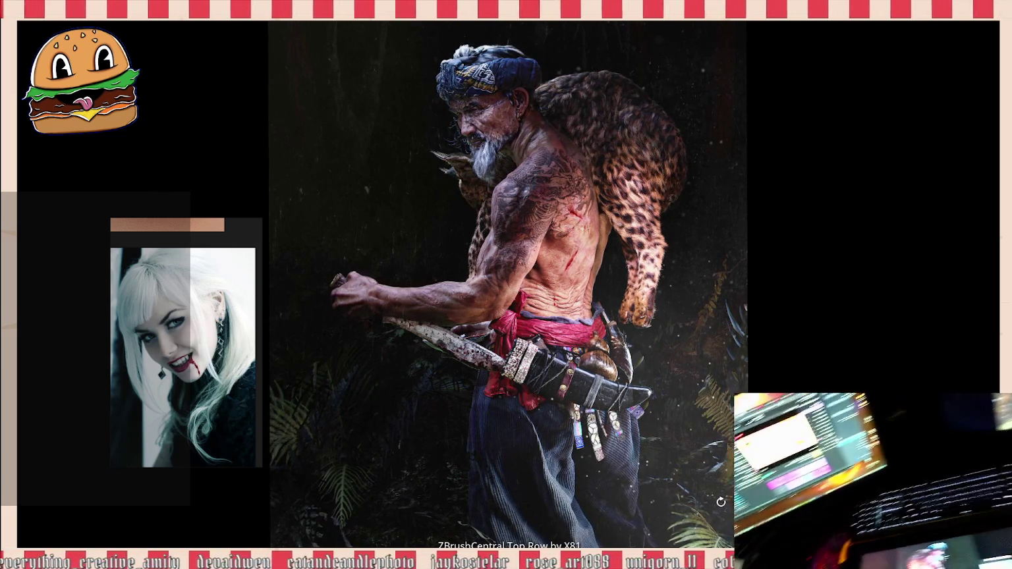
pyautogui.click(706, 377)
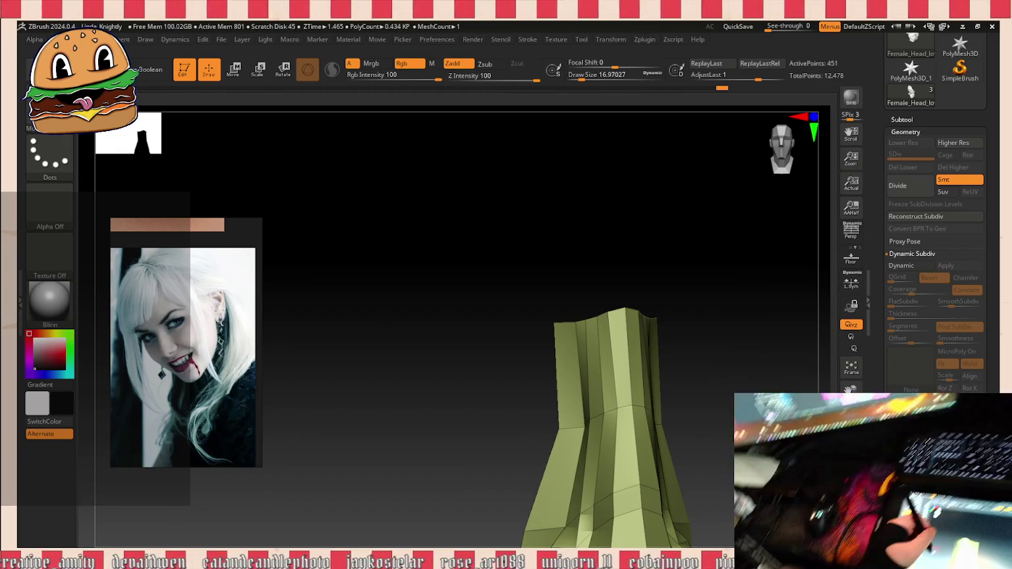
# Step: Orbit around the tapered nose column to inspect the tall angled strip from every side
pyautogui.moveTo(659, 422); pyautogui.dragTo(713, 415)
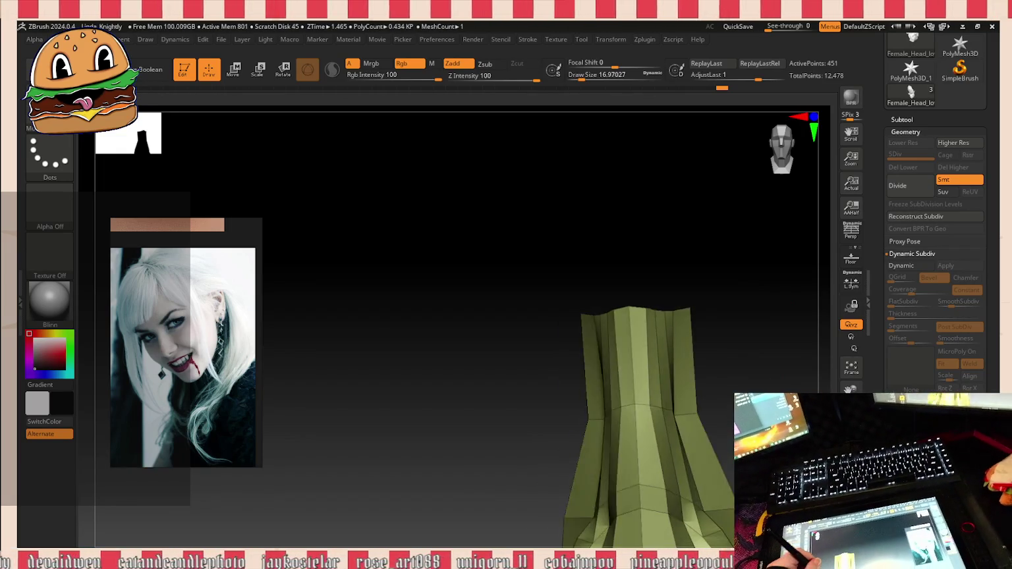
pyautogui.moveTo(755, 383)
pyautogui.mouseDown()
pyautogui.moveTo(643, 283)
pyautogui.moveTo(699, 309)
pyautogui.mouseUp()
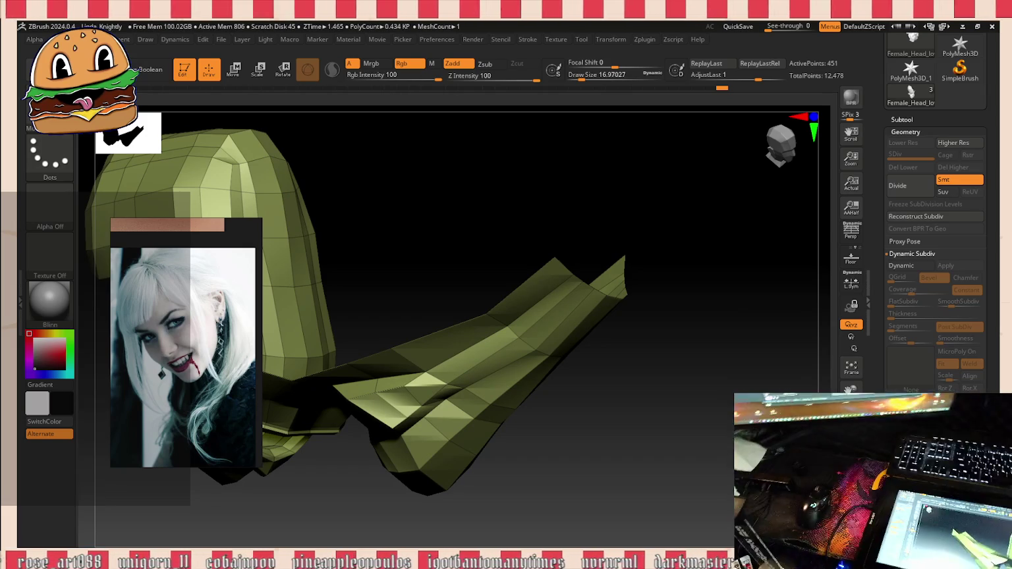
pyautogui.moveTo(630, 415)
pyautogui.mouseDown()
pyautogui.moveTo(761, 374)
pyautogui.moveTo(623, 210)
pyautogui.mouseUp()
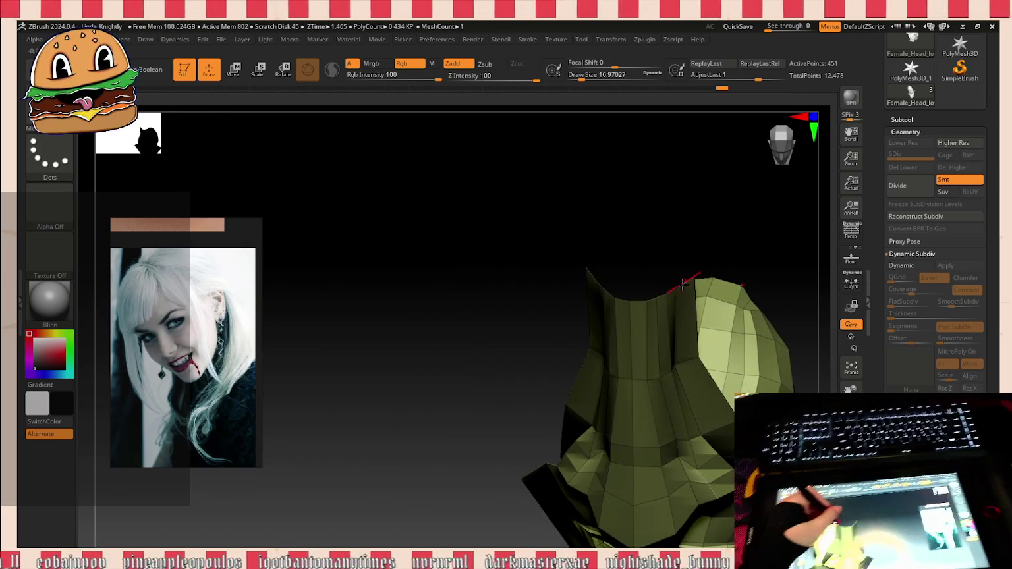
pyautogui.moveTo(670, 279)
pyautogui.mouseDown()
pyautogui.moveTo(702, 227)
pyautogui.moveTo(742, 271)
pyautogui.moveTo(742, 350)
pyautogui.moveTo(724, 398)
pyautogui.moveTo(733, 442)
pyautogui.moveTo(739, 355)
pyautogui.moveTo(725, 337)
pyautogui.mouseUp()
pyautogui.moveTo(675, 274)
pyautogui.mouseDown()
pyautogui.moveTo(666, 260)
pyautogui.moveTo(638, 258)
pyautogui.moveTo(679, 290)
pyautogui.moveTo(680, 323)
pyautogui.moveTo(730, 262)
pyautogui.moveTo(719, 251)
pyautogui.moveTo(707, 298)
pyautogui.mouseUp()
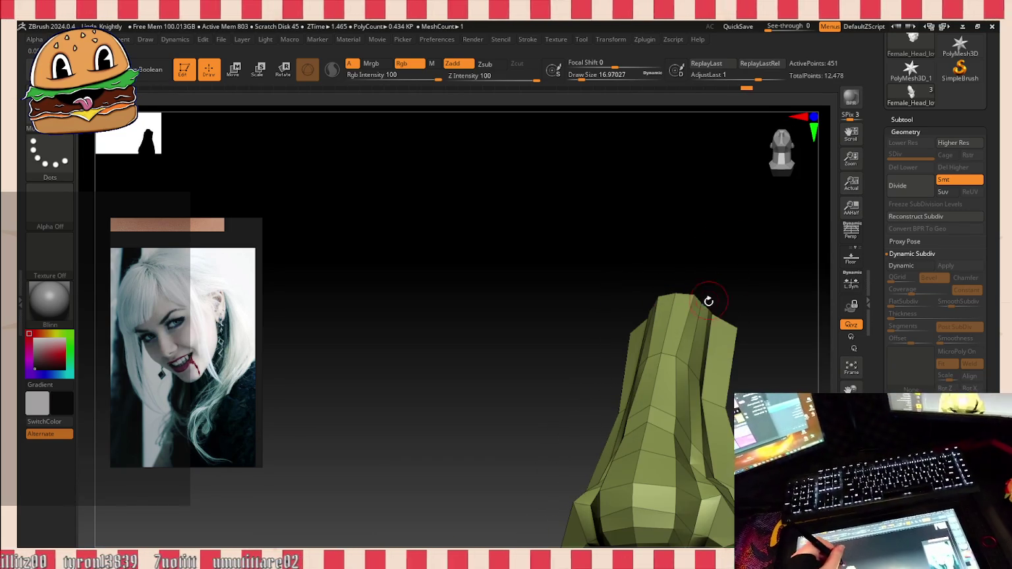
pyautogui.moveTo(691, 290)
pyautogui.mouseDown()
pyautogui.moveTo(652, 360)
pyautogui.moveTo(631, 350)
pyautogui.moveTo(671, 284)
pyautogui.mouseUp()
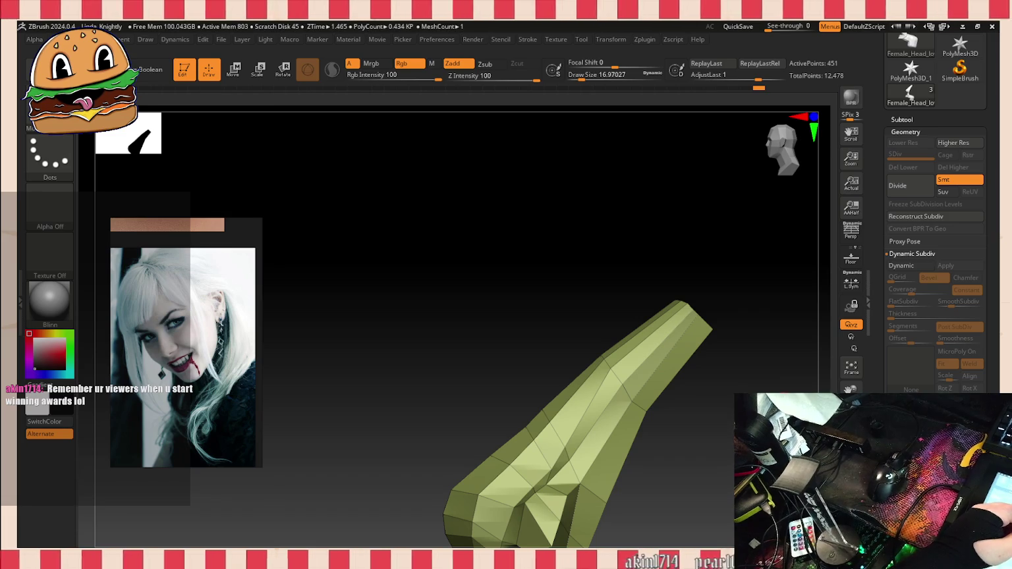
pyautogui.moveTo(396, 263); pyautogui.dragTo(461, 251)
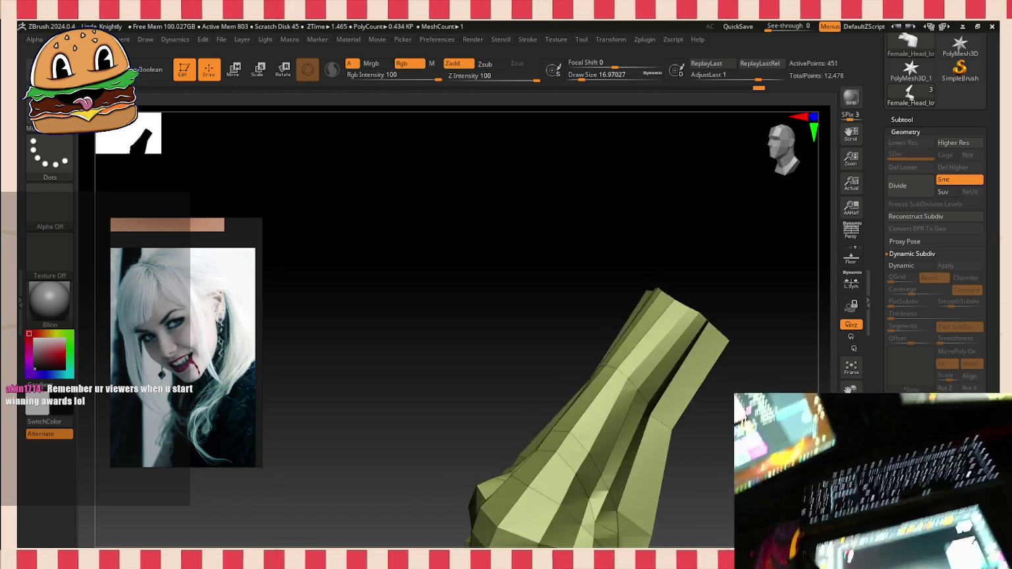
# Step: Raise Draw Size to about 35, then bring it back down to 20
pyautogui.moveTo(582, 74); pyautogui.dragTo(588, 74)
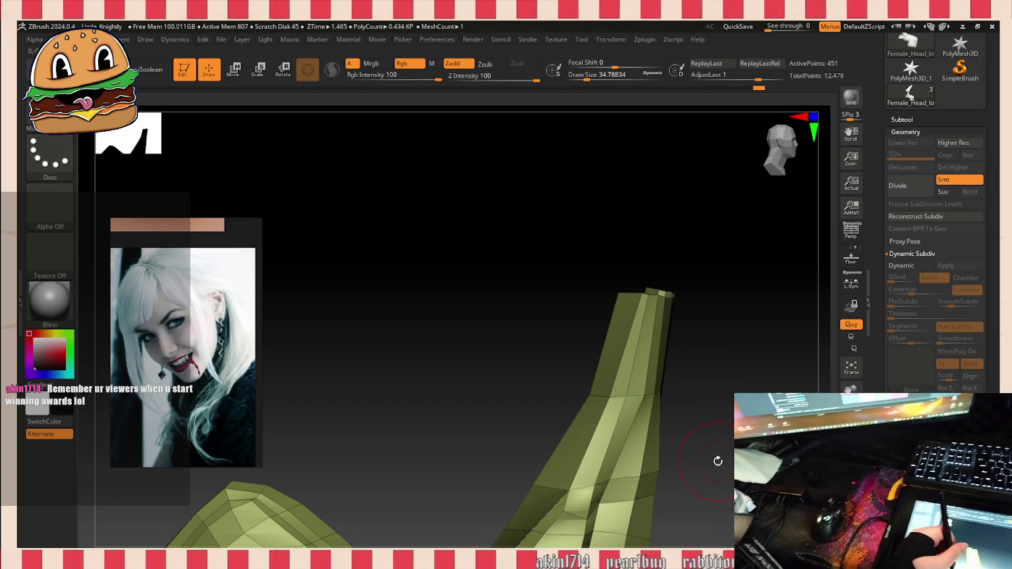
pyautogui.moveTo(713, 427)
pyautogui.mouseDown()
pyautogui.moveTo(652, 395)
pyautogui.moveTo(717, 211)
pyautogui.moveTo(728, 310)
pyautogui.moveTo(763, 380)
pyautogui.moveTo(776, 348)
pyautogui.mouseUp()
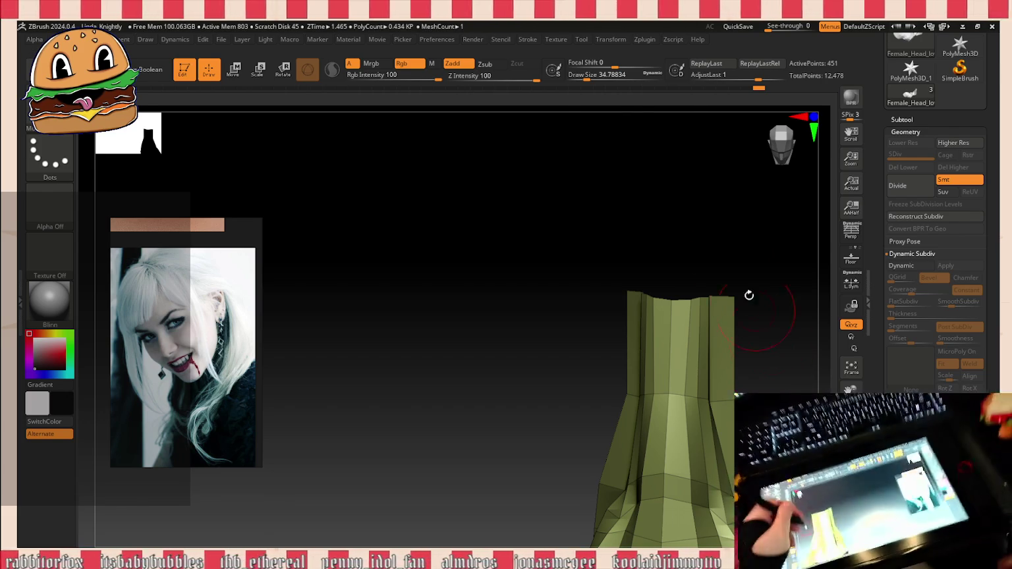
pyautogui.moveTo(586, 77); pyautogui.dragTo(582, 78)
# Step: Inspect the faceted nose column from several angles, leaving Draw Size at about 5.75
pyautogui.moveTo(735, 294); pyautogui.dragTo(727, 333)
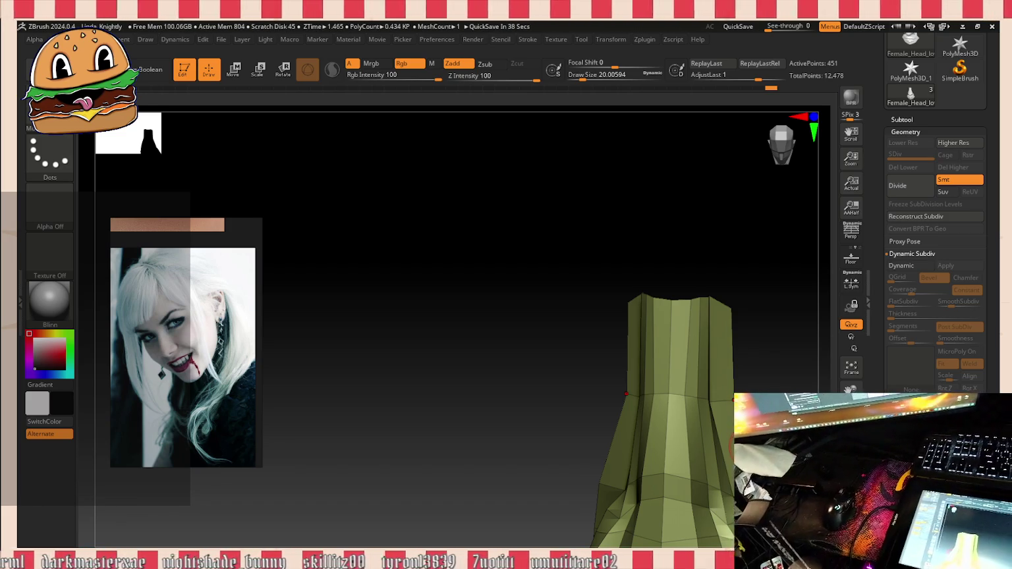
pyautogui.moveTo(650, 273); pyautogui.dragTo(715, 232)
pyautogui.moveTo(771, 386)
pyautogui.mouseDown()
pyautogui.moveTo(721, 370)
pyautogui.moveTo(724, 289)
pyautogui.moveTo(736, 287)
pyautogui.moveTo(735, 323)
pyautogui.moveTo(767, 422)
pyautogui.moveTo(747, 376)
pyautogui.moveTo(728, 414)
pyautogui.moveTo(718, 349)
pyautogui.mouseUp()
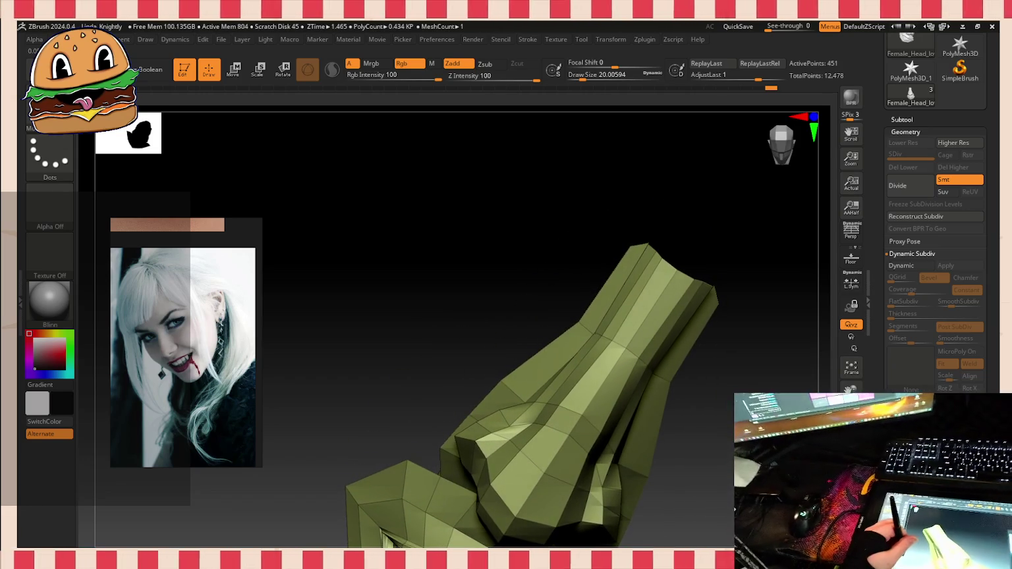
pyautogui.moveTo(718, 349); pyautogui.dragTo(712, 343)
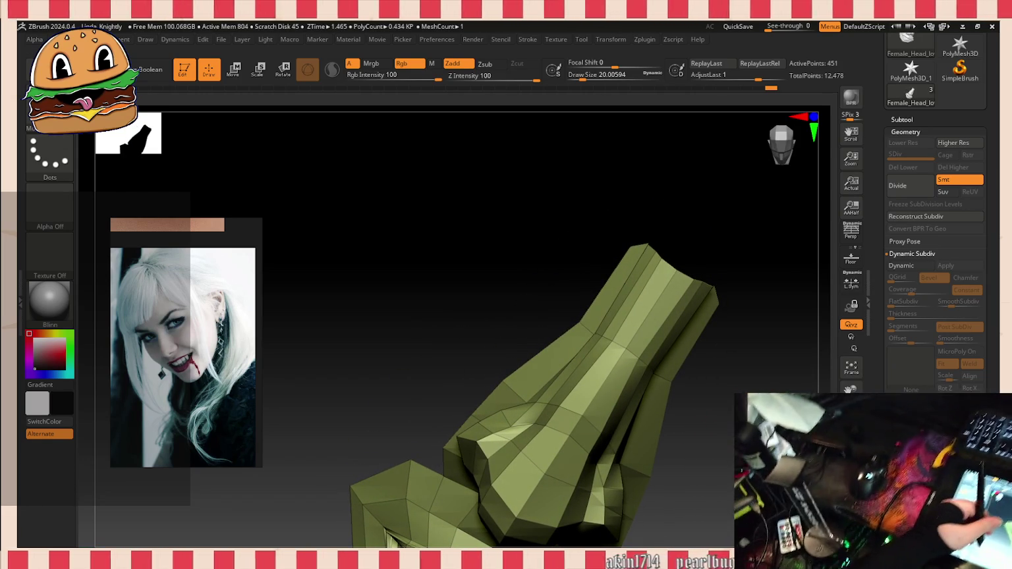
pyautogui.moveTo(712, 343); pyautogui.dragTo(653, 333)
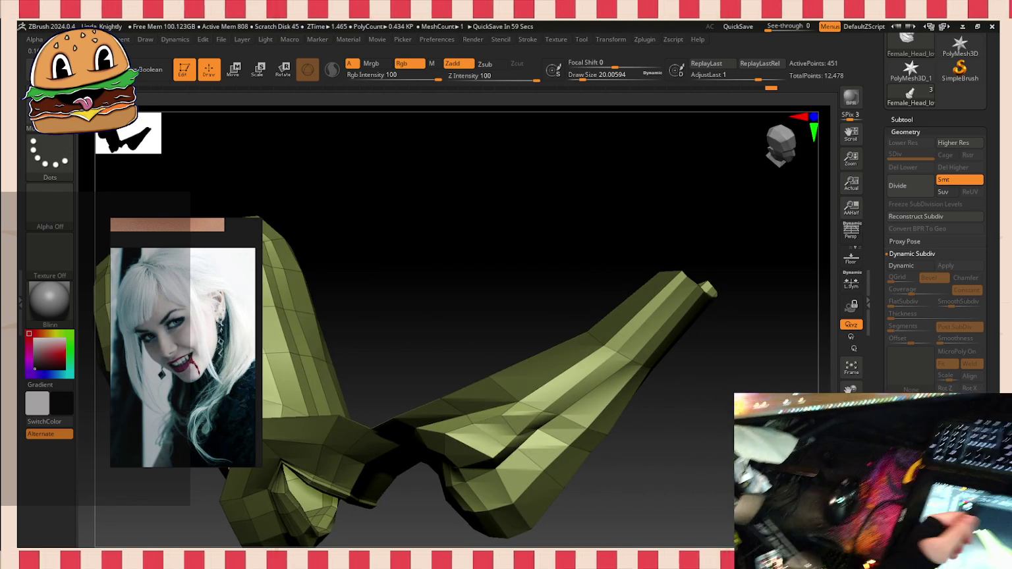
pyautogui.moveTo(652, 333); pyautogui.dragTo(606, 297)
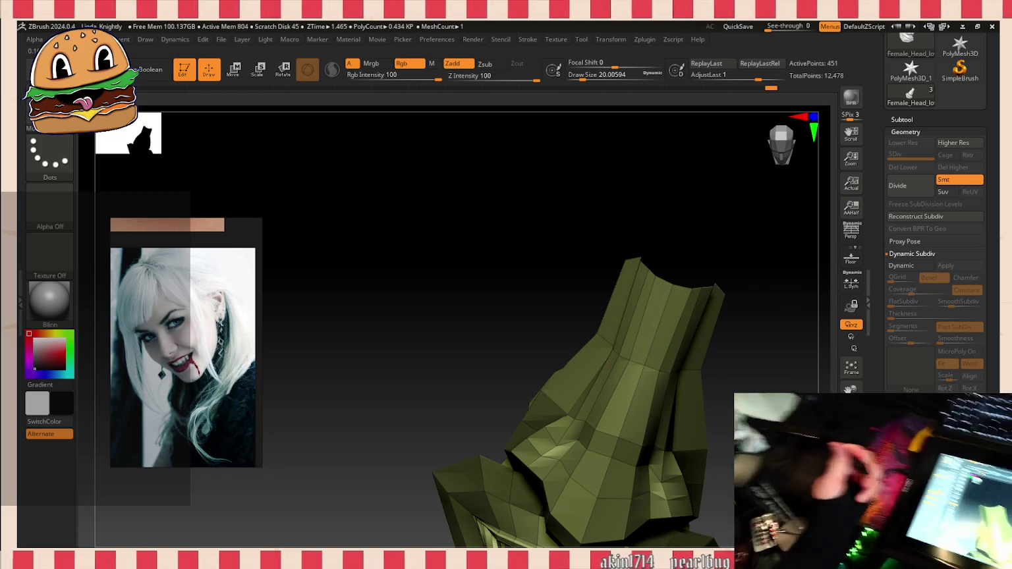
pyautogui.moveTo(725, 296)
pyautogui.mouseDown()
pyautogui.moveTo(707, 219)
pyautogui.moveTo(603, 78)
pyautogui.moveTo(577, 151)
pyautogui.mouseUp()
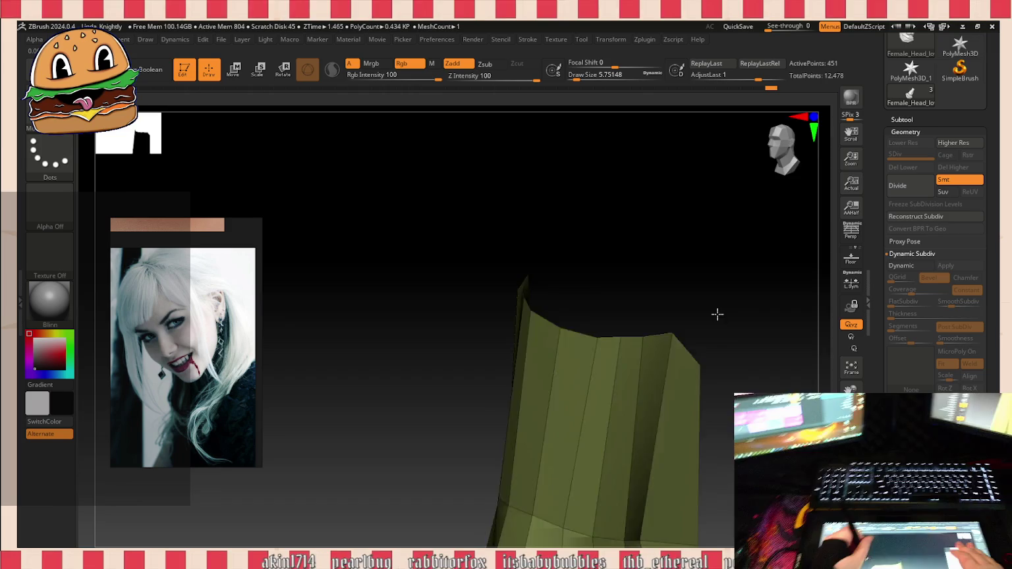
# Step: Orbit around the nose mesh to inspect its top border from front, side and below
pyautogui.moveTo(718, 305); pyautogui.dragTo(712, 341)
pyautogui.moveTo(445, 300); pyautogui.dragTo(694, 251)
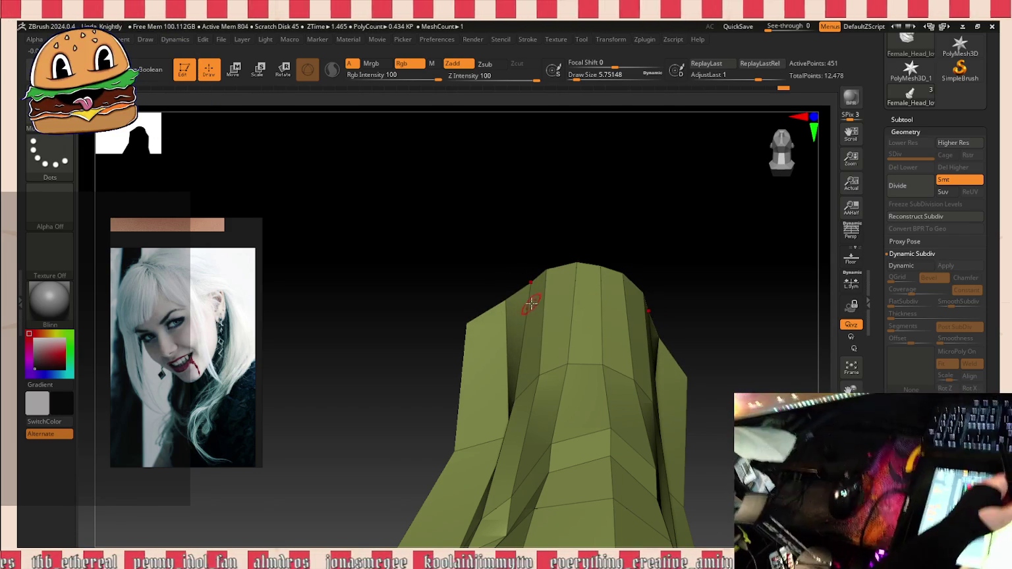
pyautogui.moveTo(588, 218); pyautogui.dragTo(600, 359)
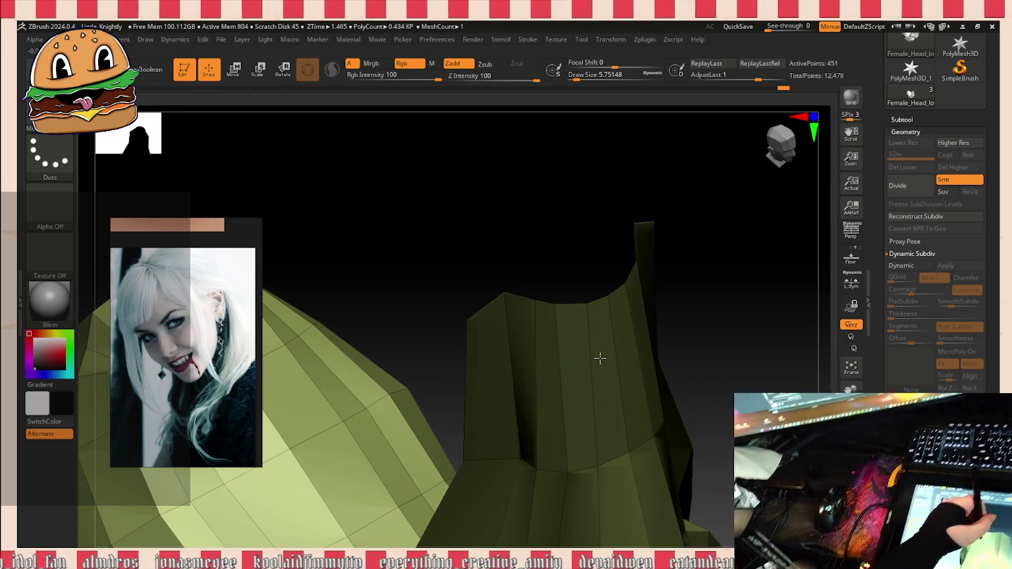
pyautogui.moveTo(600, 359); pyautogui.dragTo(505, 300)
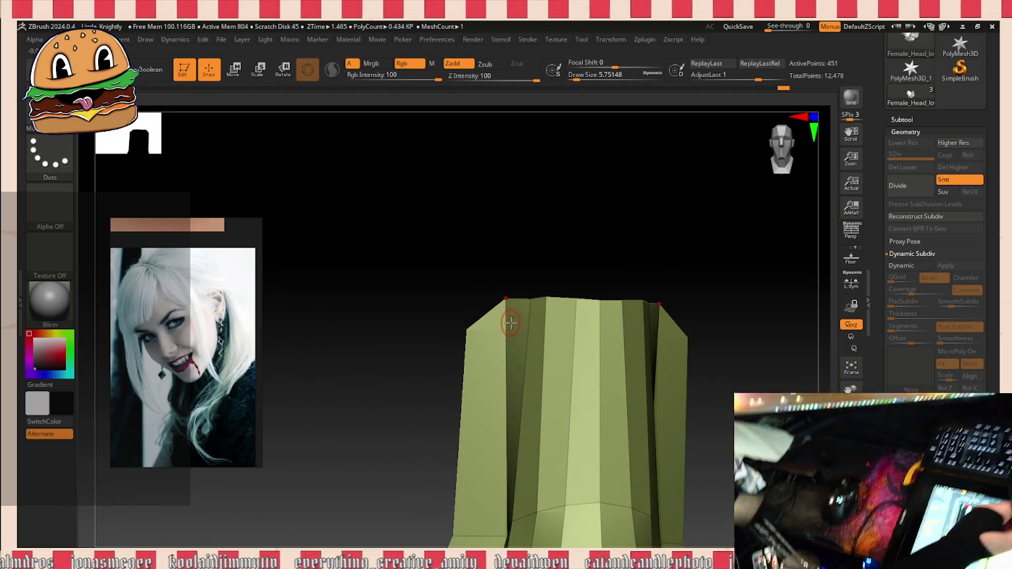
pyautogui.moveTo(525, 282)
pyautogui.mouseDown()
pyautogui.moveTo(546, 448)
pyautogui.moveTo(522, 300)
pyautogui.moveTo(525, 253)
pyautogui.mouseUp()
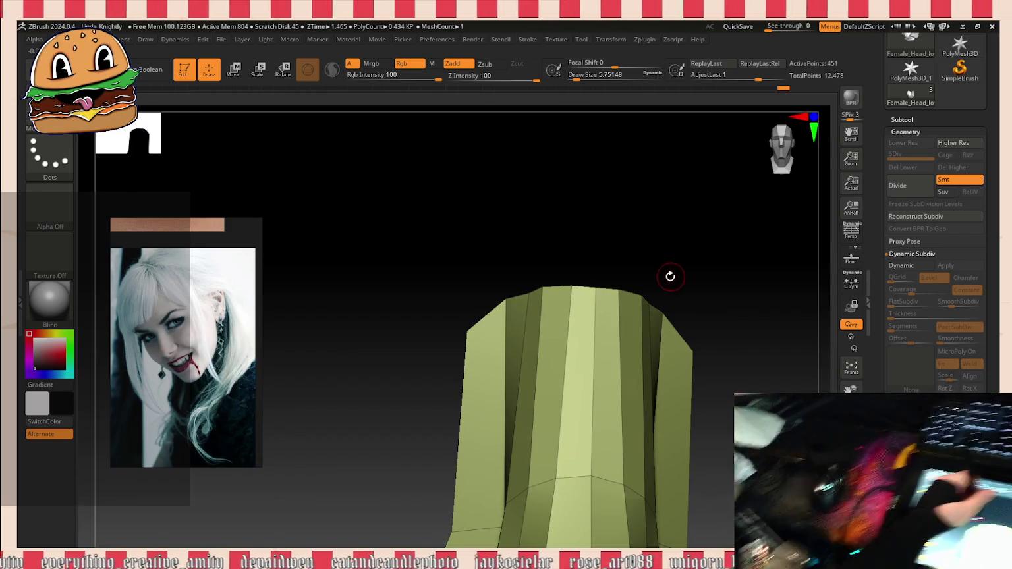
pyautogui.moveTo(636, 256); pyautogui.dragTo(637, 357)
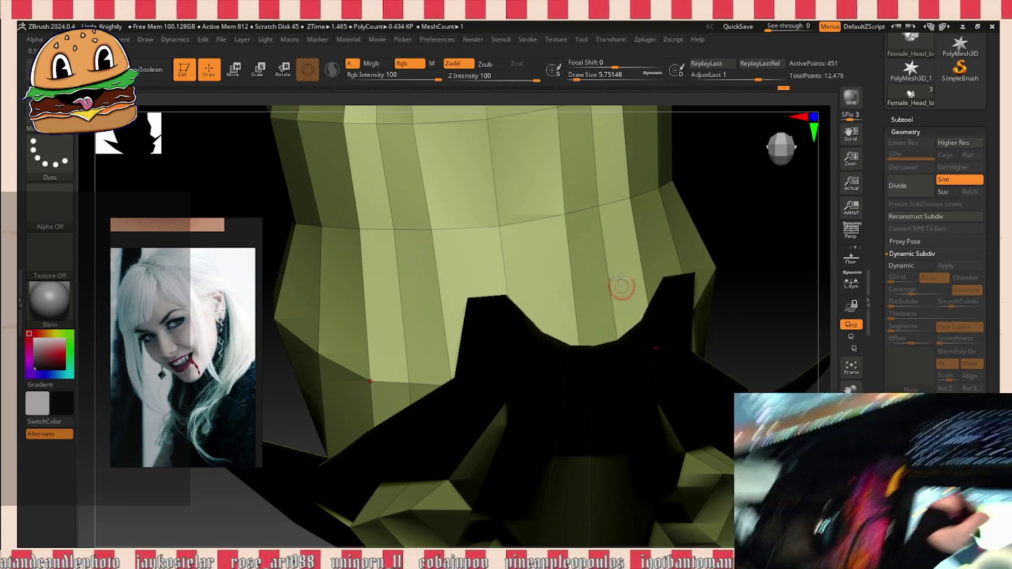
pyautogui.moveTo(731, 307)
pyautogui.mouseDown()
pyautogui.moveTo(760, 244)
pyautogui.moveTo(619, 280)
pyautogui.mouseUp()
pyautogui.moveTo(550, 322)
pyautogui.mouseDown()
pyautogui.moveTo(584, 312)
pyautogui.moveTo(569, 300)
pyautogui.moveTo(603, 251)
pyautogui.moveTo(550, 296)
pyautogui.moveTo(647, 307)
pyautogui.mouseUp()
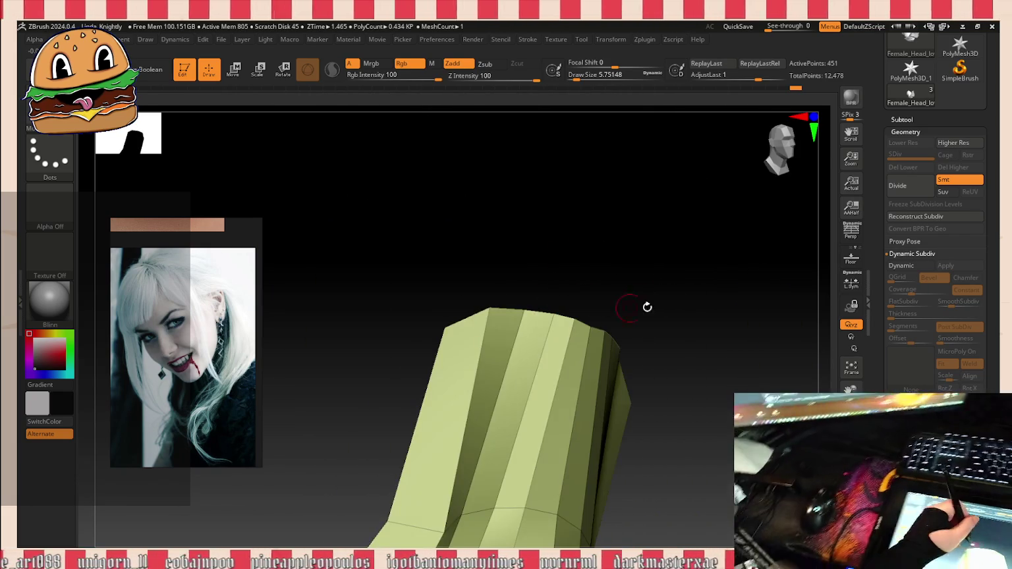
pyautogui.moveTo(726, 366)
pyautogui.mouseDown()
pyautogui.moveTo(660, 330)
pyautogui.moveTo(580, 320)
pyautogui.mouseUp()
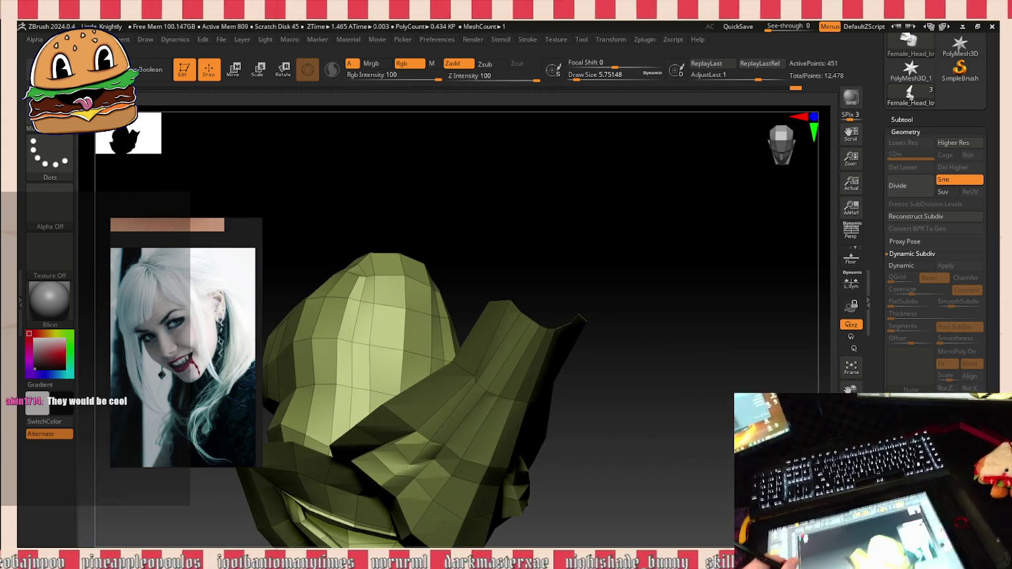
pyautogui.moveTo(725, 462)
pyautogui.mouseDown()
pyautogui.moveTo(699, 350)
pyautogui.moveTo(722, 468)
pyautogui.moveTo(708, 379)
pyautogui.mouseUp()
# Step: Extrude a thin strip upward from the top edge using Extrude Edge on Mesh Border
pyautogui.press('b')
pyautogui.press('z')
pyautogui.press('m')
pyautogui.press('space')
pyautogui.moveTo(549, 371)
pyautogui.mouseDown()
pyautogui.moveTo(606, 231)
pyautogui.moveTo(608, 244)
pyautogui.moveTo(542, 248)
pyautogui.moveTo(542, 270)
pyautogui.mouseUp()
pyautogui.press('b')
pyautogui.press('m')
pyautogui.press('v')
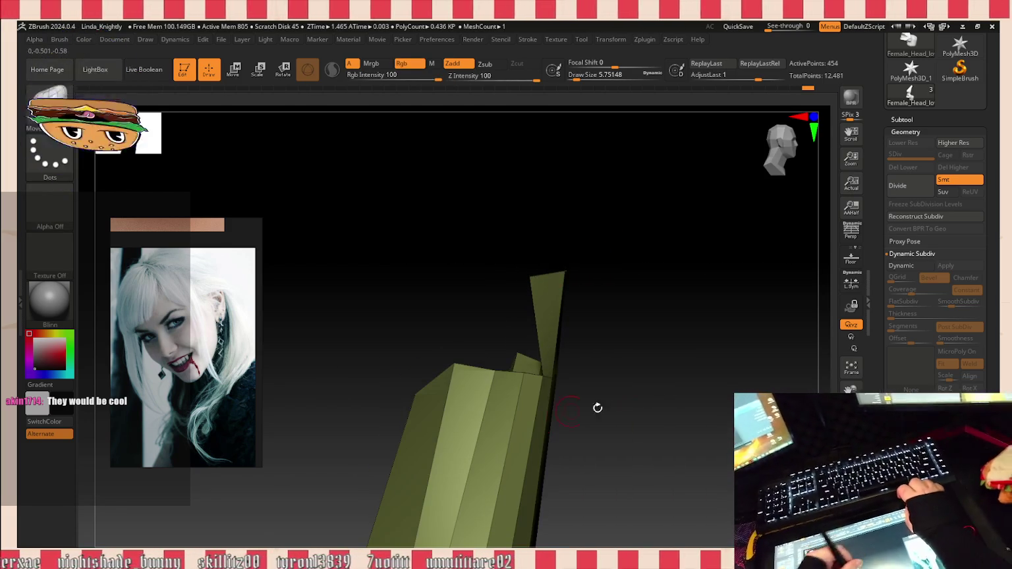
# Step: Move the strip's tip vertex, then reveal the grey low-poly head around the nose and lips
pyautogui.moveTo(575, 409); pyautogui.dragTo(540, 370)
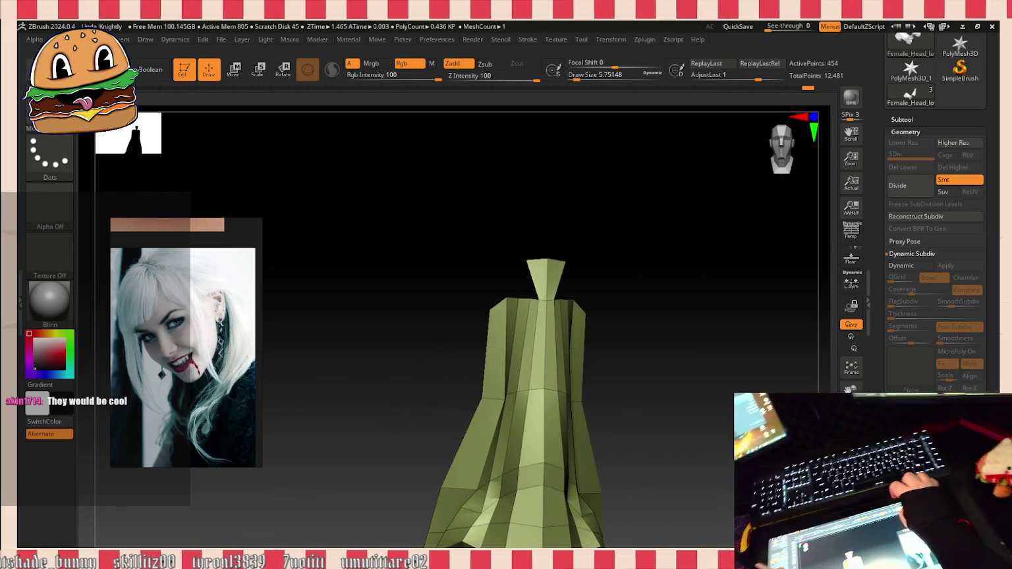
pyautogui.moveTo(795, 375); pyautogui.dragTo(787, 323)
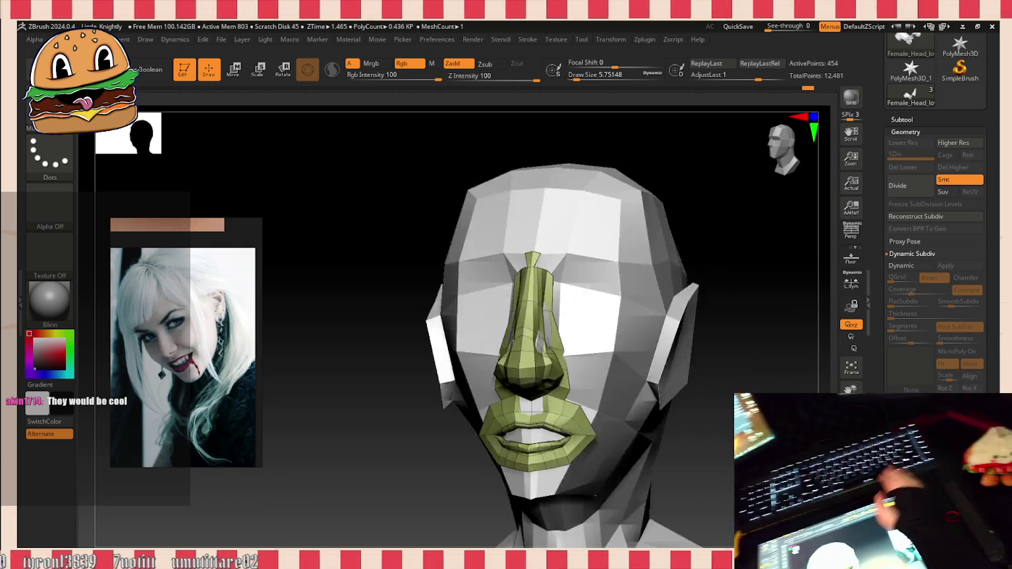
pyautogui.moveTo(734, 361)
pyautogui.mouseDown()
pyautogui.moveTo(668, 253)
pyautogui.moveTo(662, 297)
pyautogui.moveTo(748, 329)
pyautogui.moveTo(752, 441)
pyautogui.mouseUp()
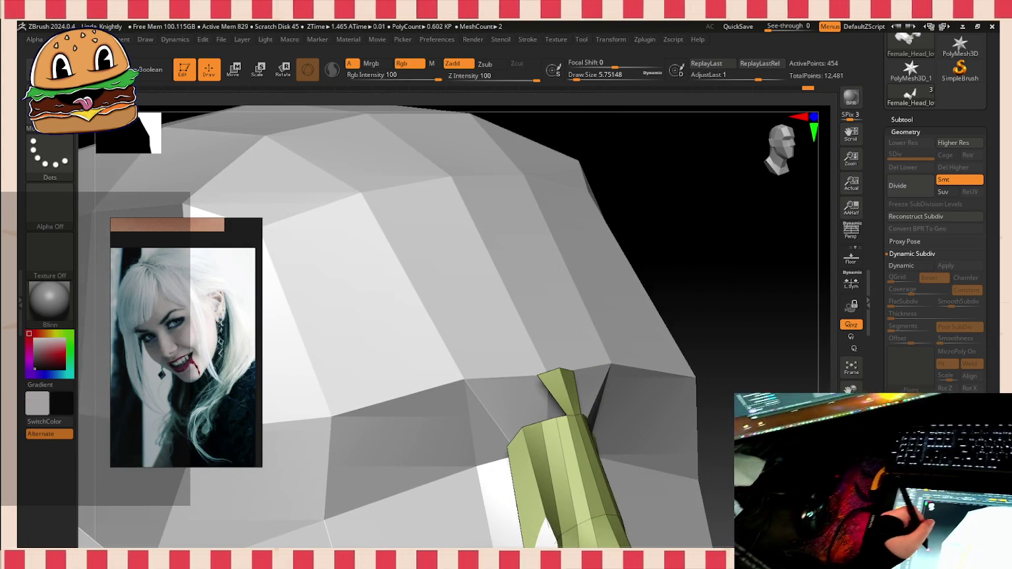
pyautogui.moveTo(726, 289)
pyautogui.mouseDown()
pyautogui.moveTo(712, 265)
pyautogui.moveTo(701, 274)
pyautogui.moveTo(707, 310)
pyautogui.mouseUp()
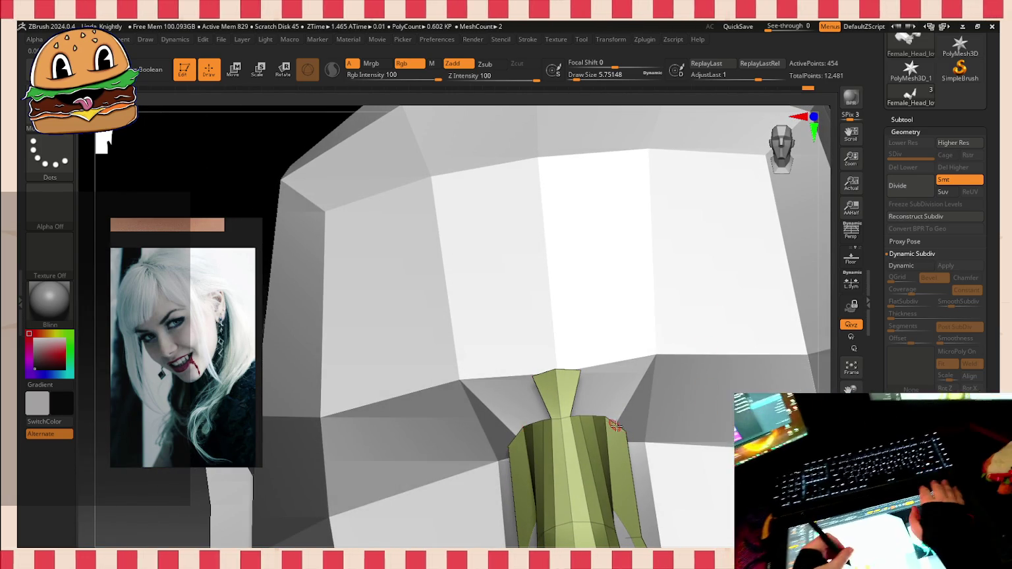
# Step: Extrude flared side flaps symmetrically, undo a misshapen try, and re-extrude the top polygon
pyautogui.moveTo(620, 422); pyautogui.dragTo(663, 362)
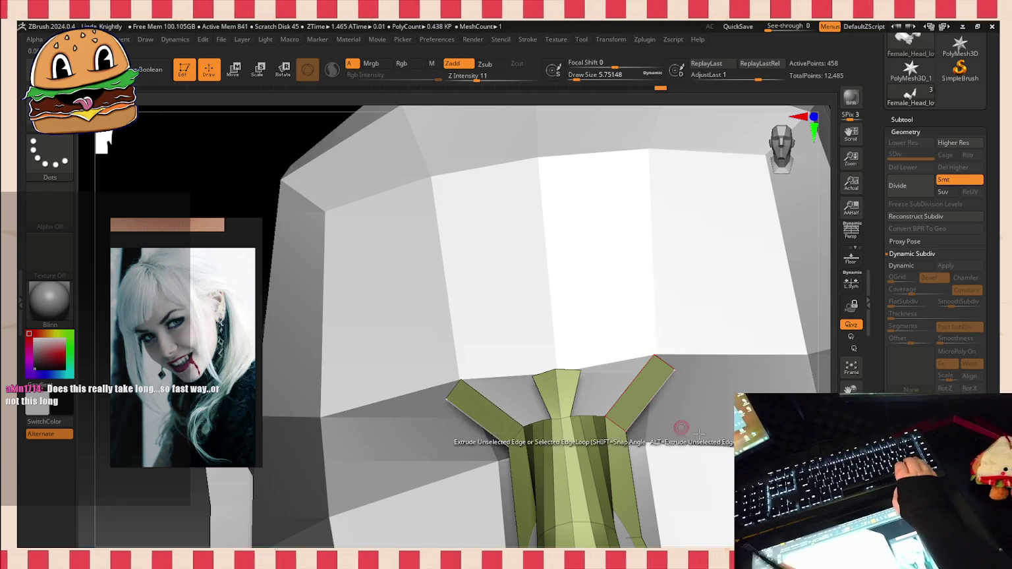
pyautogui.moveTo(198, 145); pyautogui.dragTo(660, 370)
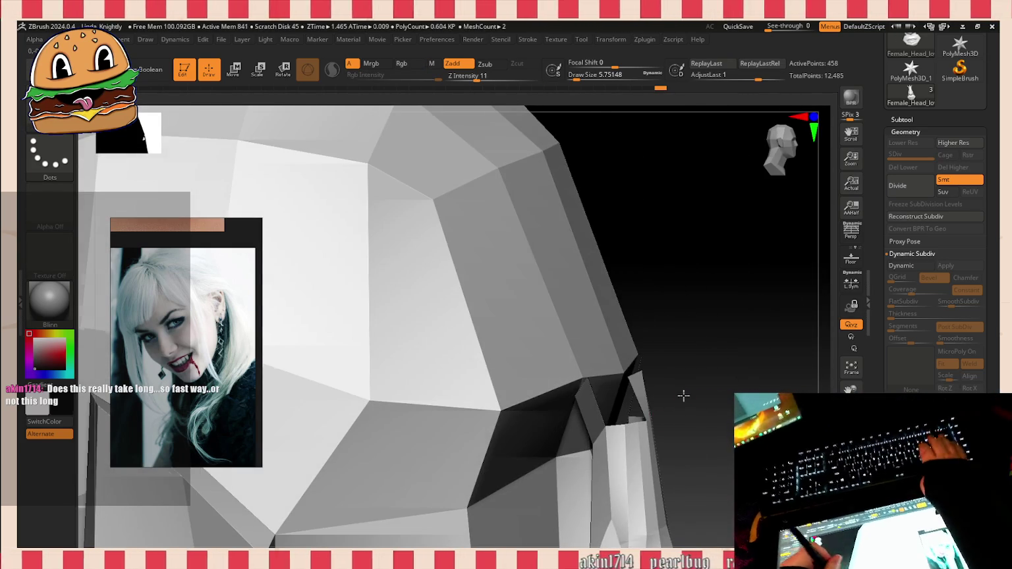
pyautogui.moveTo(684, 396); pyautogui.dragTo(682, 395)
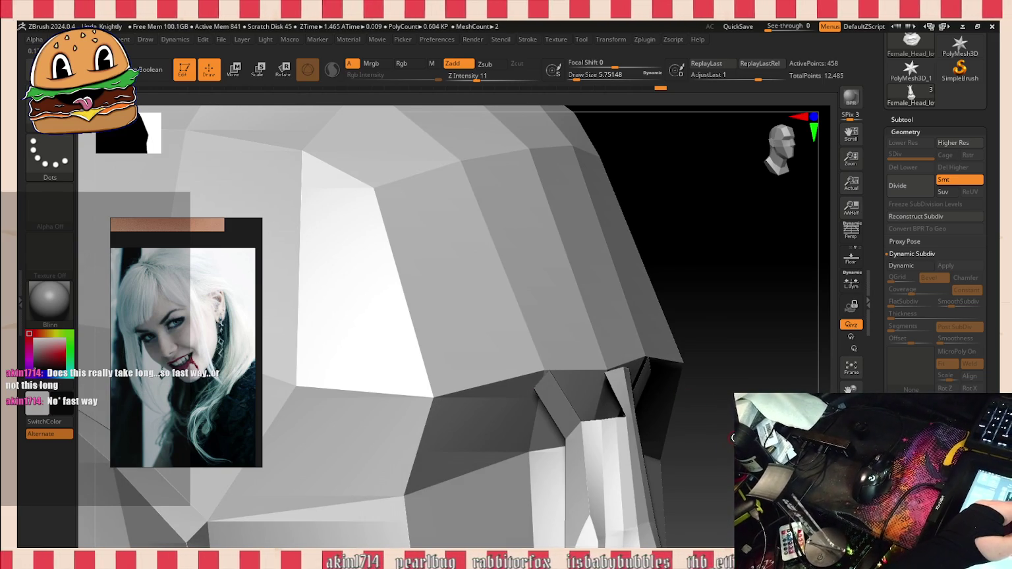
pyautogui.moveTo(682, 396); pyautogui.dragTo(714, 416)
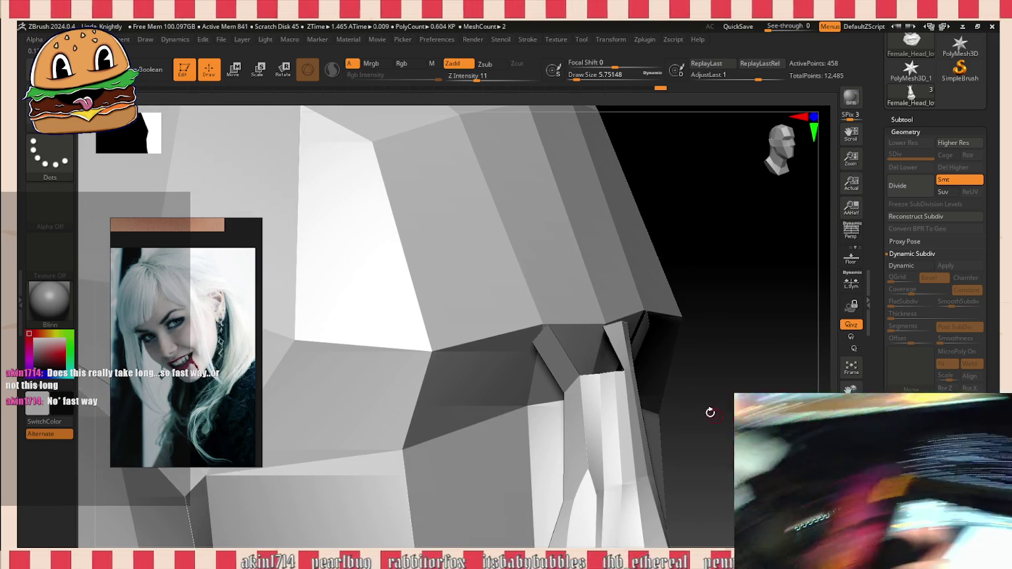
pyautogui.moveTo(695, 374)
pyautogui.keyDown('alt'); pyautogui.mouseDown()
pyautogui.moveTo(559, 377)
pyautogui.moveTo(551, 358)
pyautogui.mouseUp(); pyautogui.keyUp('alt')
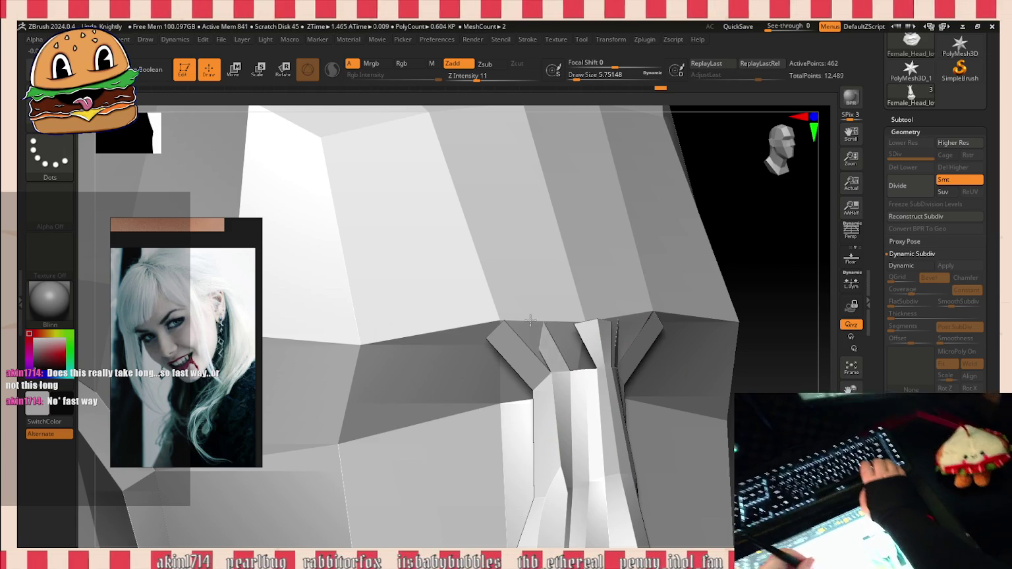
pyautogui.moveTo(551, 358); pyautogui.dragTo(568, 350)
pyautogui.hotkey('ctrl', 'z')
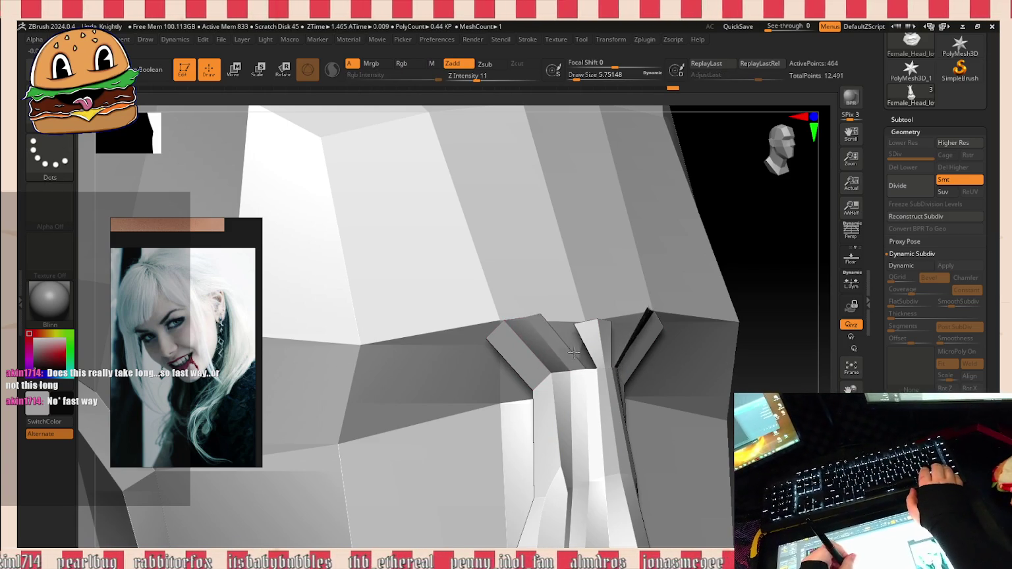
pyautogui.moveTo(563, 350); pyautogui.dragTo(575, 341)
# Step: Switch the ZModeler edge action to Bridge, undoing a stray polygon deletion on the flap
pyautogui.click(559, 338)
pyautogui.click(559, 339)
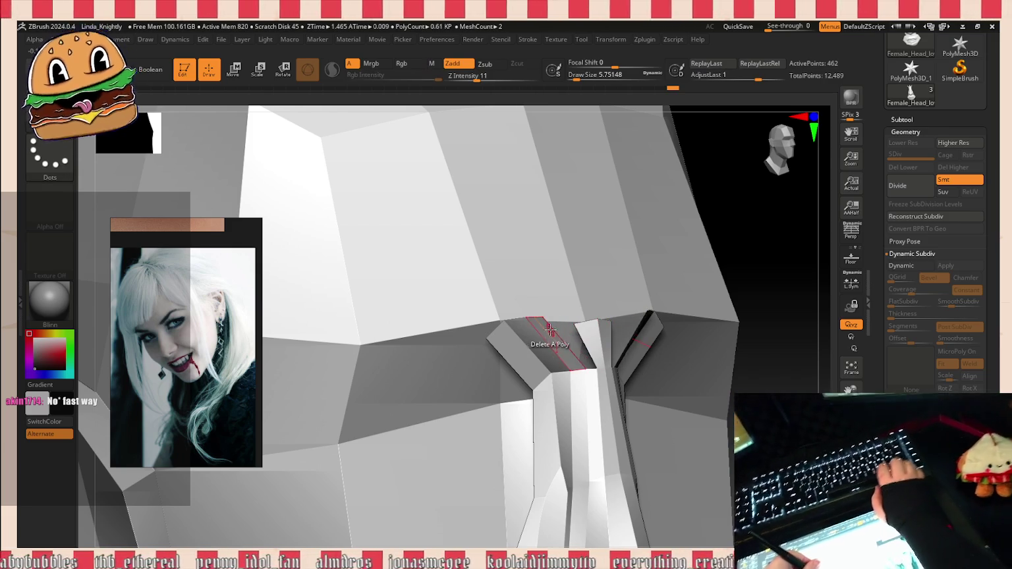
pyautogui.press('space')
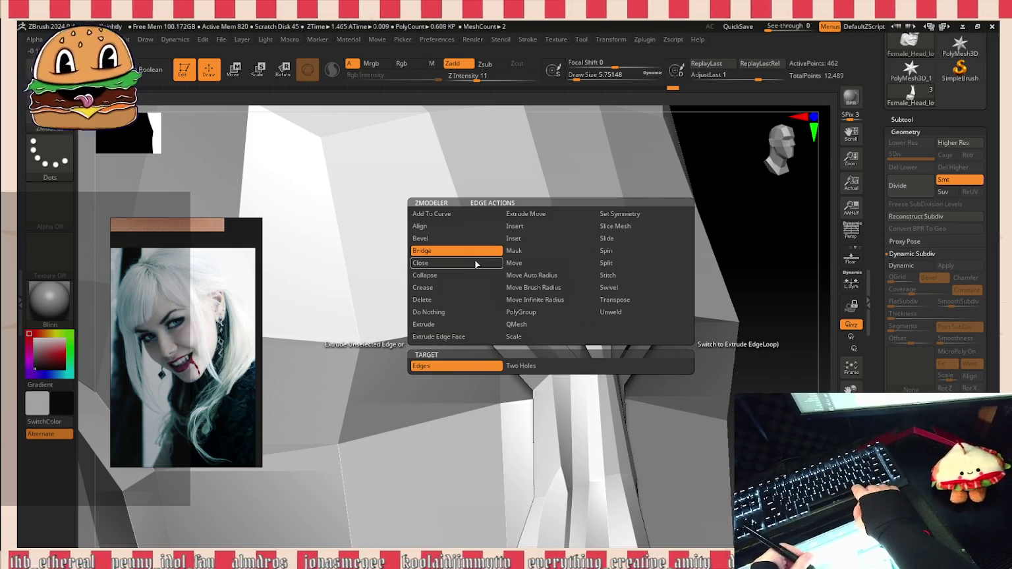
pyautogui.click(420, 263)
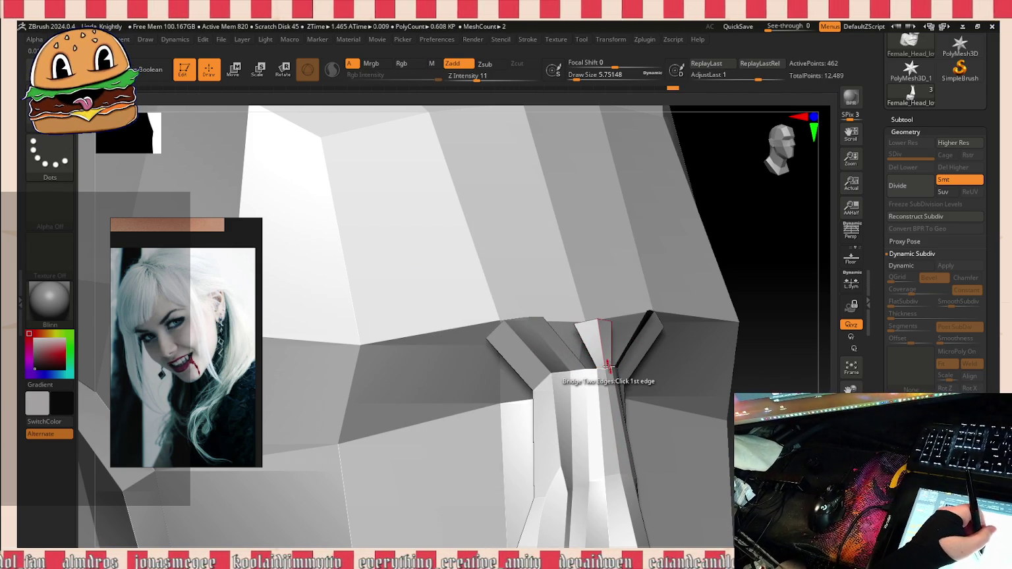
pyautogui.click(583, 341)
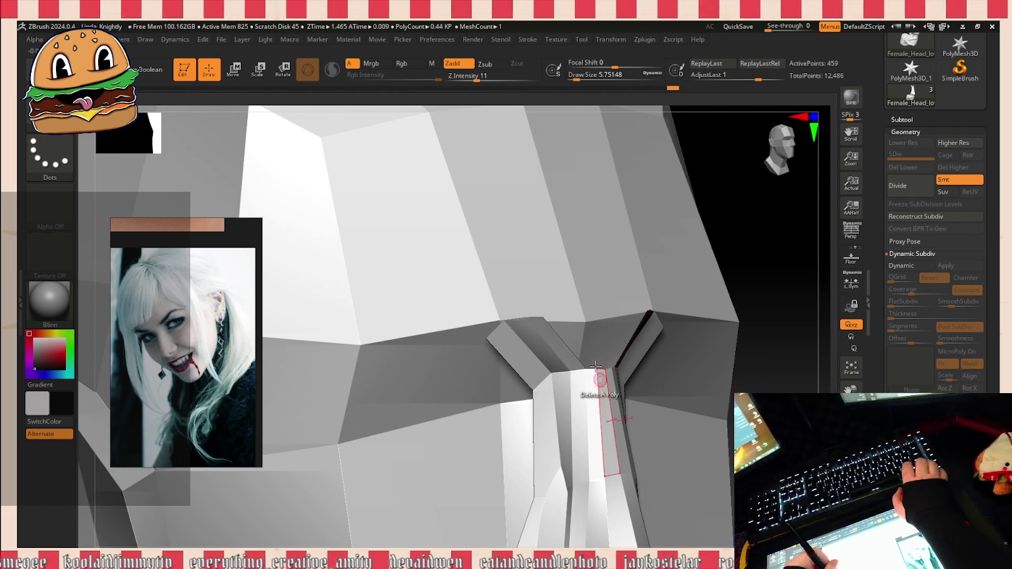
pyautogui.click(580, 338)
pyautogui.hotkey('ctrl', 'z')
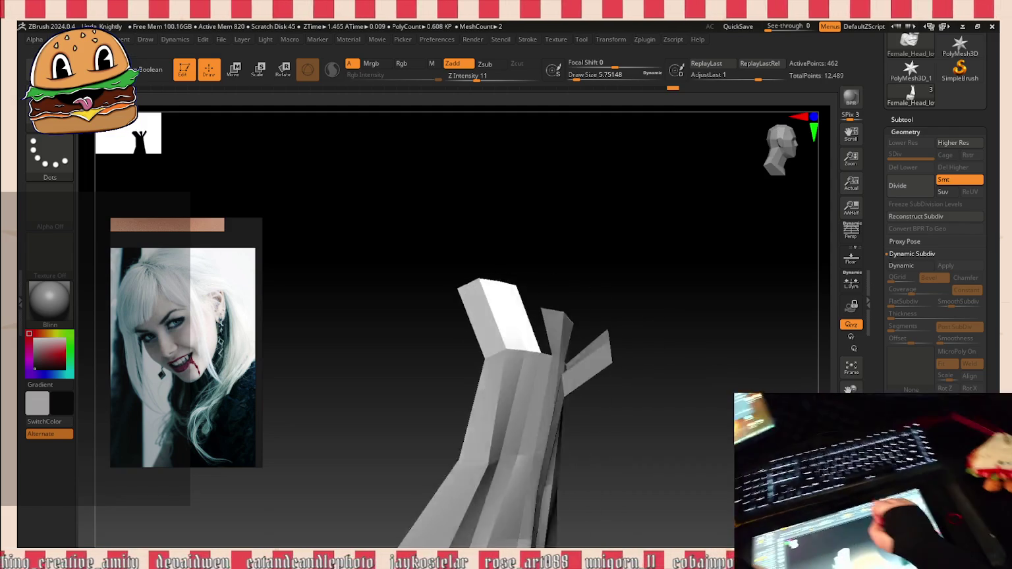
pyautogui.moveTo(632, 369)
pyautogui.mouseDown()
pyautogui.moveTo(662, 372)
pyautogui.moveTo(613, 267)
pyautogui.moveTo(626, 263)
pyautogui.moveTo(672, 291)
pyautogui.mouseUp()
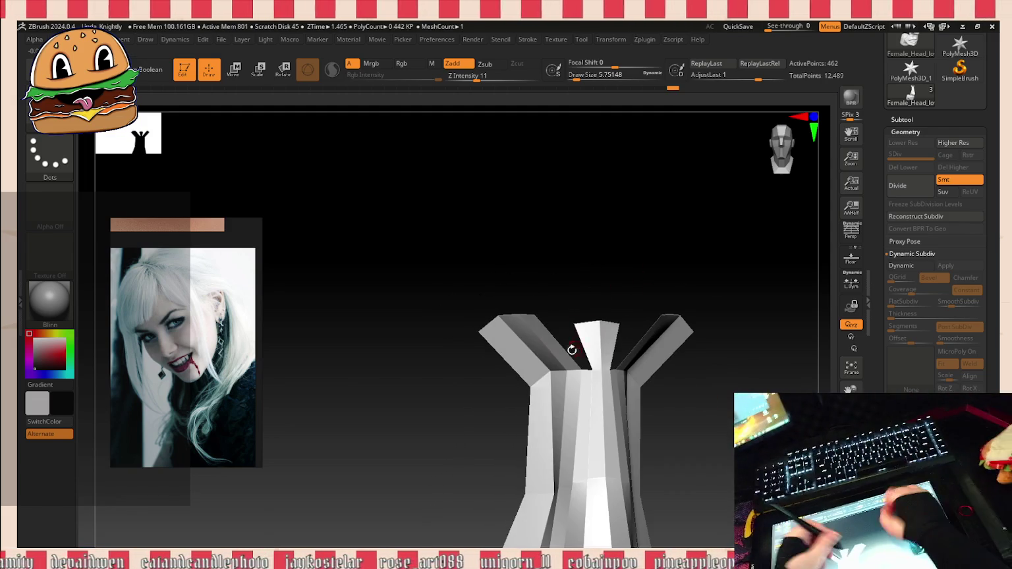
# Step: Bridge the gap at the top of the nose piece and inspect the new polygon
pyautogui.click(580, 341)
pyautogui.moveTo(596, 287)
pyautogui.mouseDown()
pyautogui.moveTo(624, 355)
pyautogui.moveTo(601, 357)
pyautogui.mouseUp()
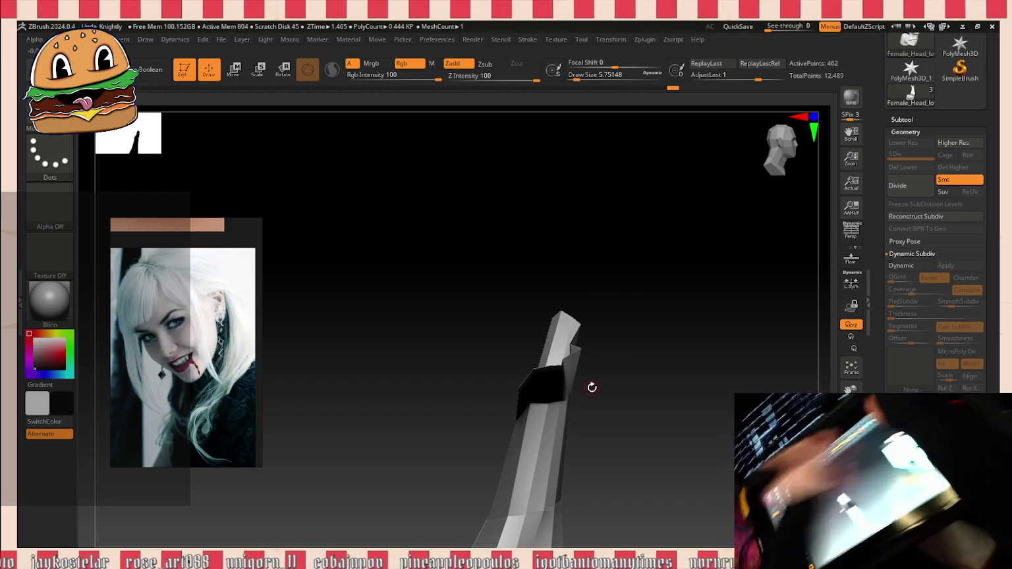
pyautogui.moveTo(617, 257)
pyautogui.mouseDown()
pyautogui.moveTo(641, 244)
pyautogui.moveTo(576, 329)
pyautogui.moveTo(606, 323)
pyautogui.moveTo(615, 346)
pyautogui.moveTo(657, 312)
pyautogui.moveTo(609, 356)
pyautogui.moveTo(626, 362)
pyautogui.moveTo(615, 393)
pyautogui.mouseUp()
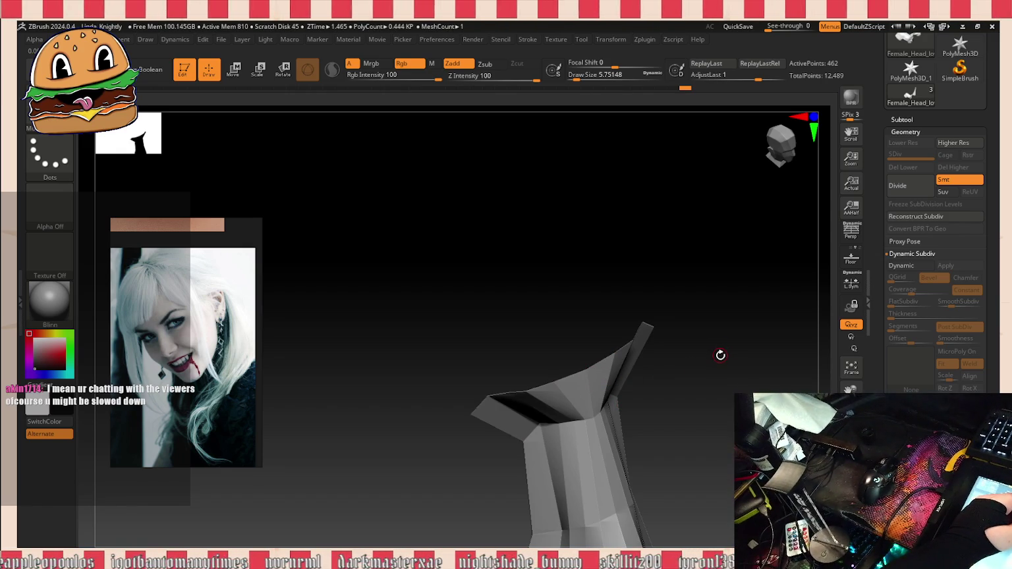
pyautogui.moveTo(715, 389); pyautogui.dragTo(579, 356)
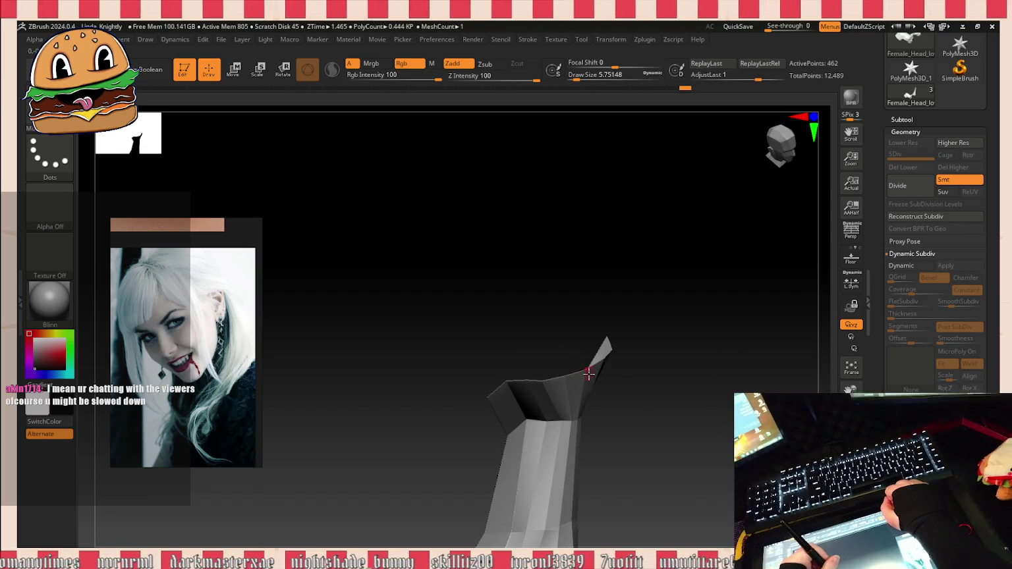
# Step: Set Draw Size to about 21.6 and pull both flange tips lower and inward
pyautogui.moveTo(596, 80); pyautogui.dragTo(613, 80)
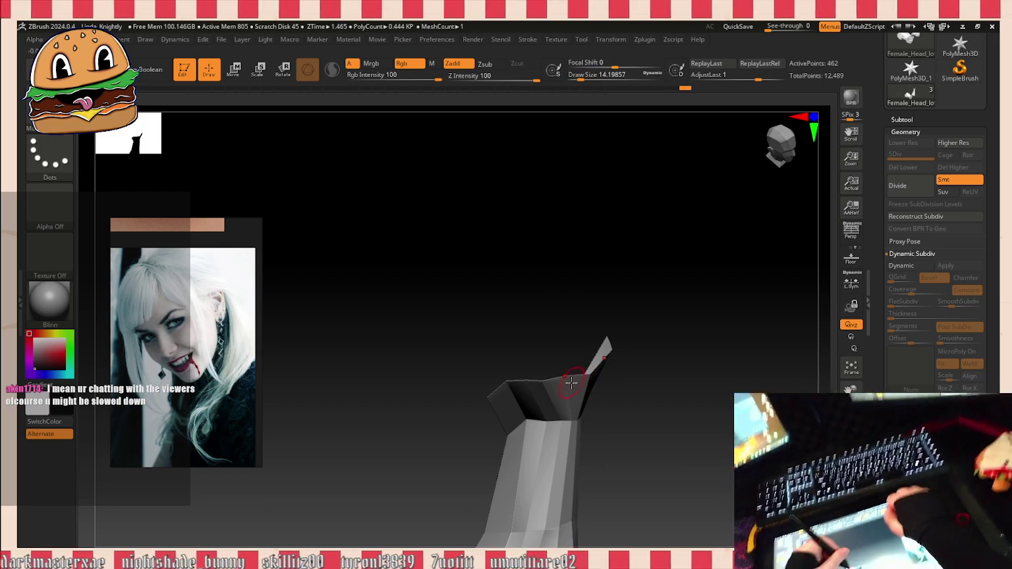
pyautogui.moveTo(646, 360); pyautogui.dragTo(658, 438)
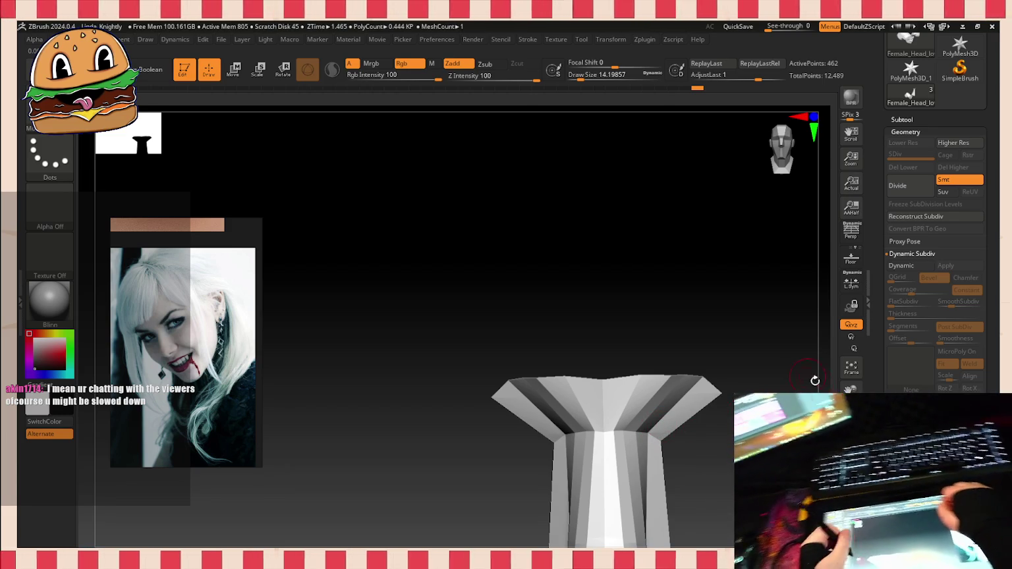
pyautogui.keyDown('alt'); pyautogui.moveTo(816, 381); pyautogui.dragTo(815, 329); pyautogui.keyUp('alt')
pyautogui.keyDown('alt'); pyautogui.moveTo(815, 395); pyautogui.dragTo(816, 409); pyautogui.keyUp('alt')
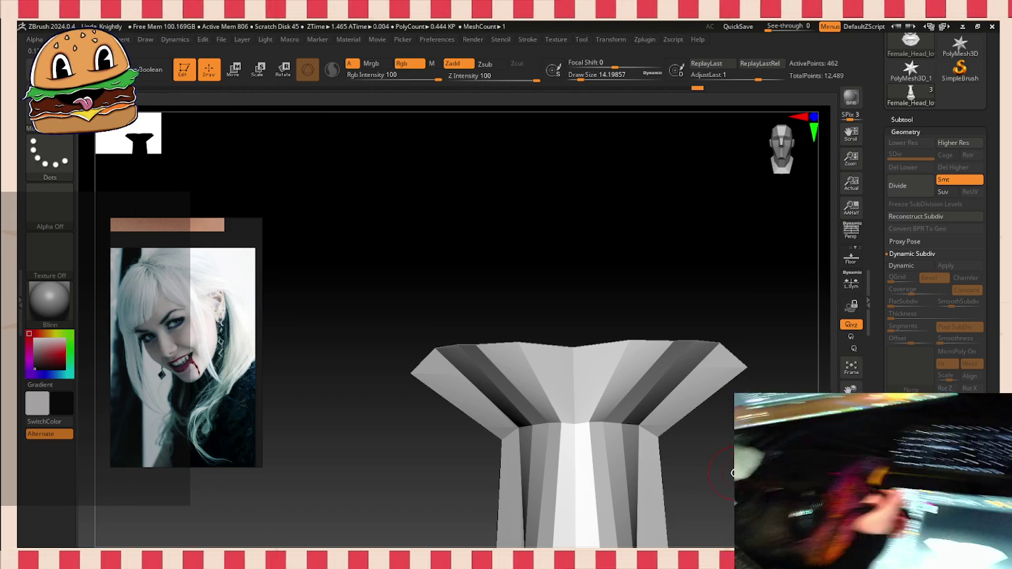
pyautogui.keyDown('alt'); pyautogui.moveTo(698, 416); pyautogui.dragTo(644, 268); pyautogui.keyUp('alt')
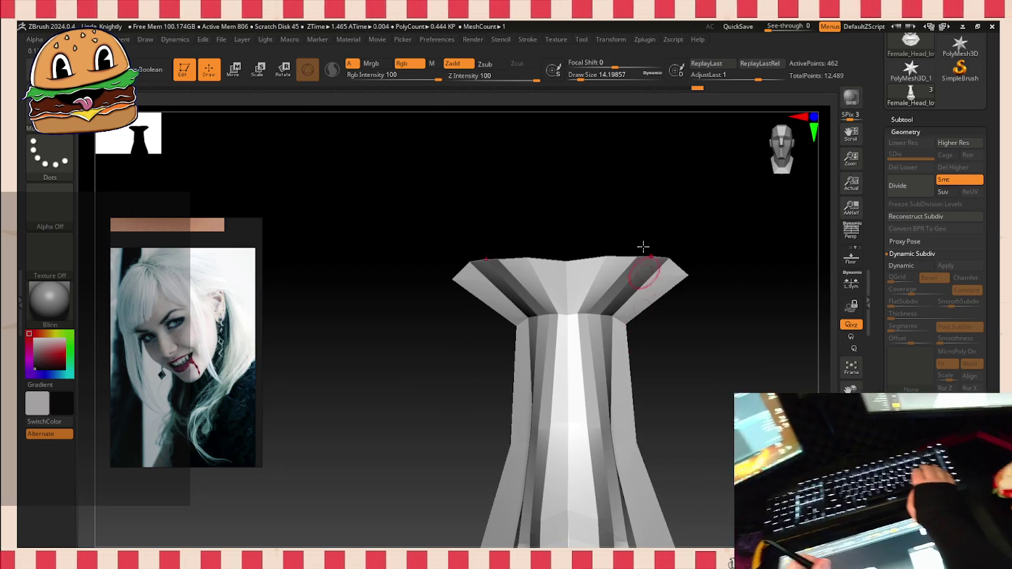
pyautogui.moveTo(585, 71); pyautogui.dragTo(596, 72)
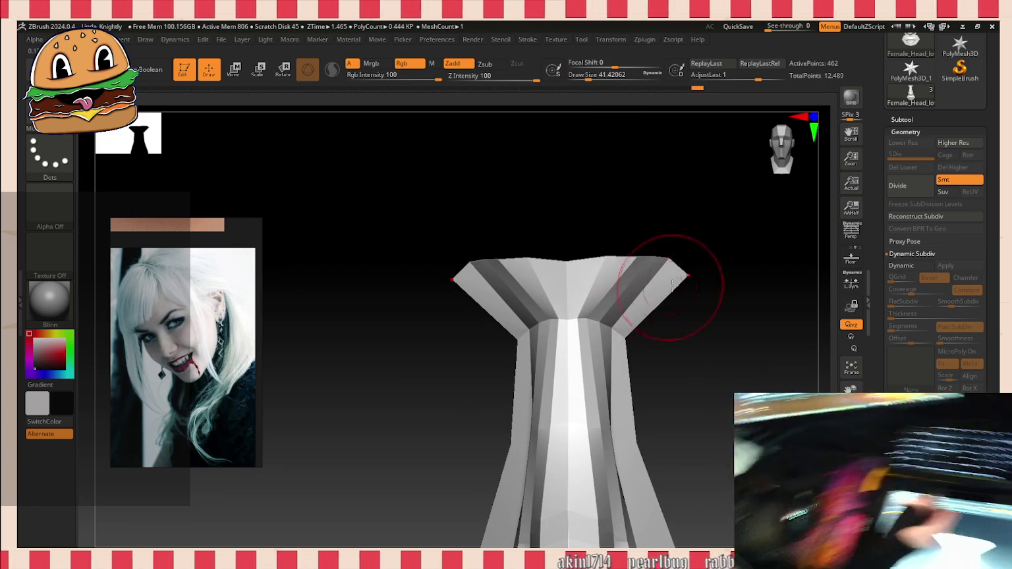
pyautogui.moveTo(589, 74); pyautogui.dragTo(580, 74)
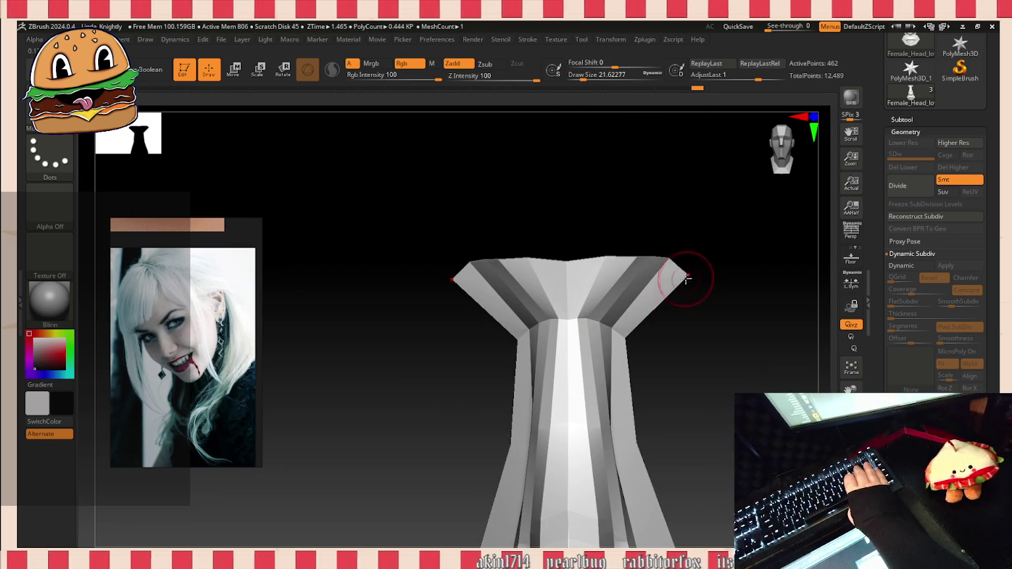
pyautogui.moveTo(687, 278); pyautogui.dragTo(654, 350)
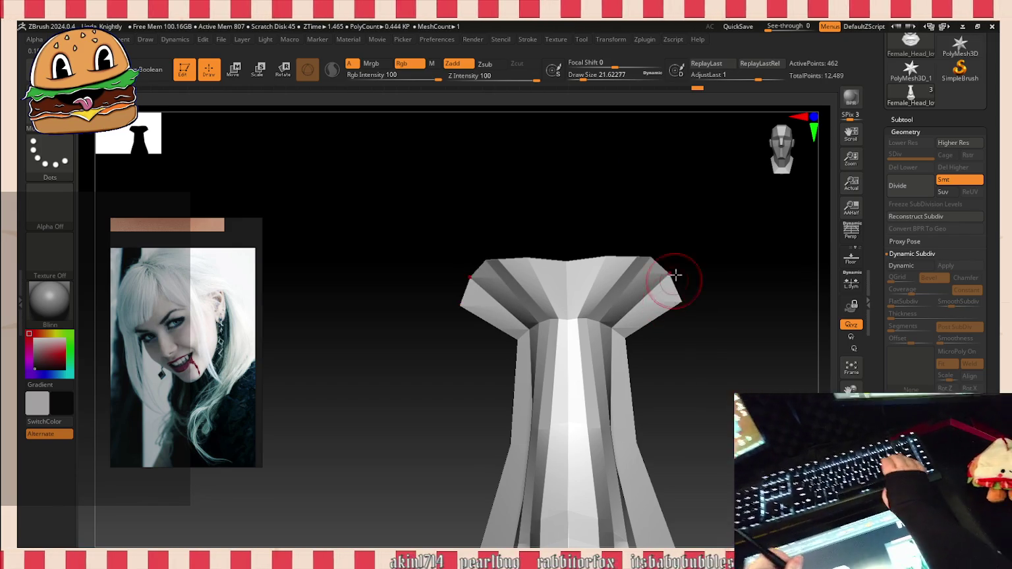
pyautogui.press('b')
pyautogui.press('z')
pyautogui.press('m')
pyautogui.click(656, 277)
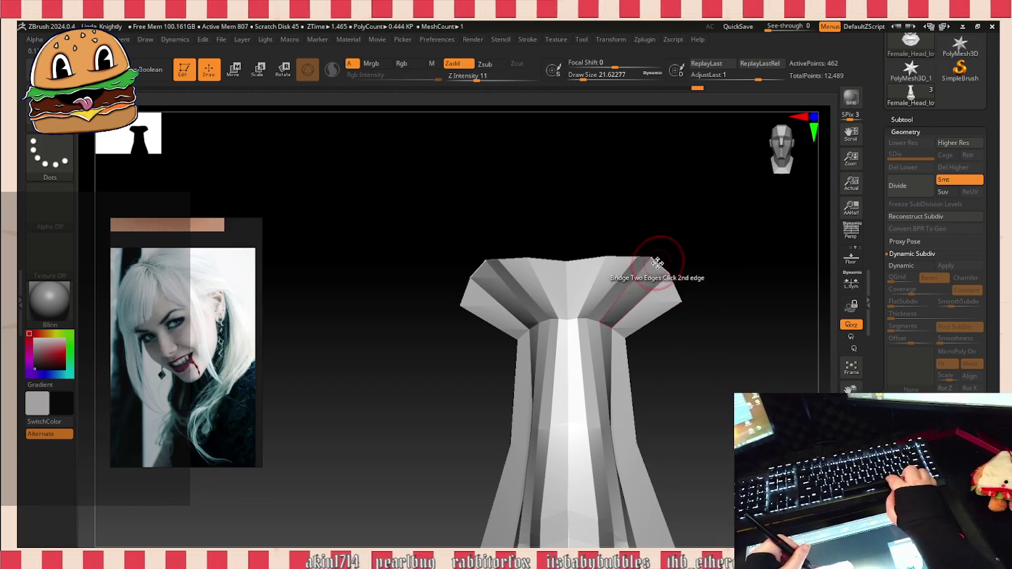
pyautogui.press('space')
pyautogui.click(547, 249)
pyautogui.moveTo(656, 261); pyautogui.dragTo(796, 239)
pyautogui.moveTo(715, 355); pyautogui.dragTo(705, 448)
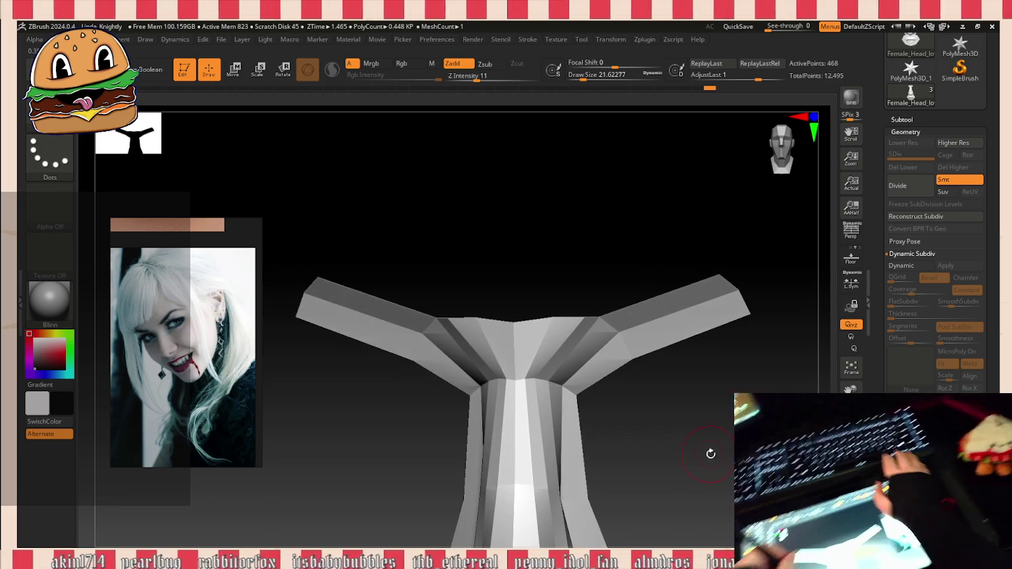
pyautogui.hotkey('ctrl', 'z')
pyautogui.hotkey('ctrl', 'z')
pyautogui.hotkey('ctrl', 'z')
pyautogui.hotkey('ctrl', 'z')
pyautogui.hotkey('ctrl', 'z')
pyautogui.hotkey('ctrl', 'z')
pyautogui.hotkey('ctrl', 'z')
pyautogui.hotkey('ctrl', 'z')
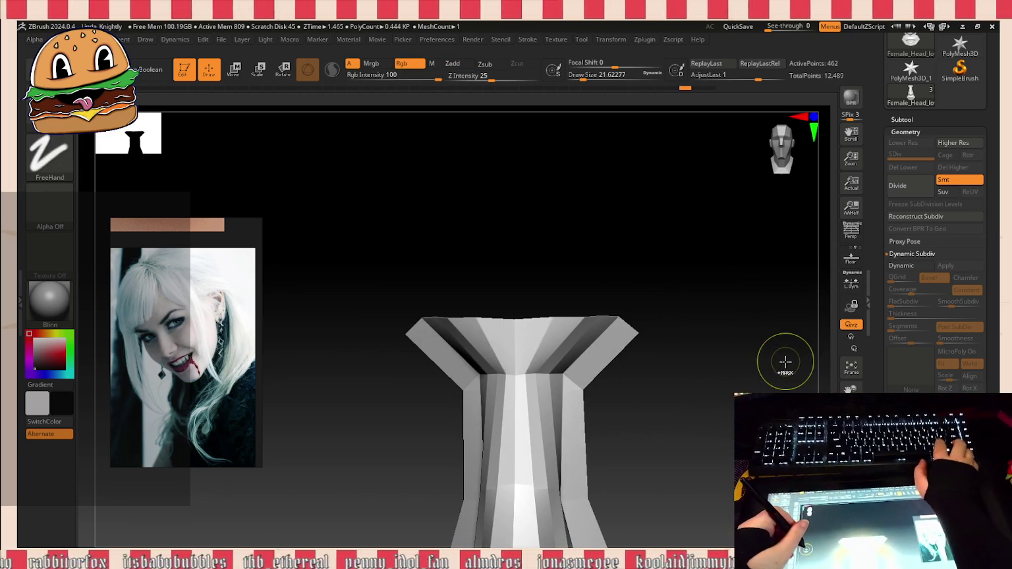
pyautogui.hotkey('ctrl', 'z')
pyautogui.hotkey('ctrl', 'z')
pyautogui.hotkey('ctrl', 'z')
pyautogui.hotkey('ctrl', 'z')
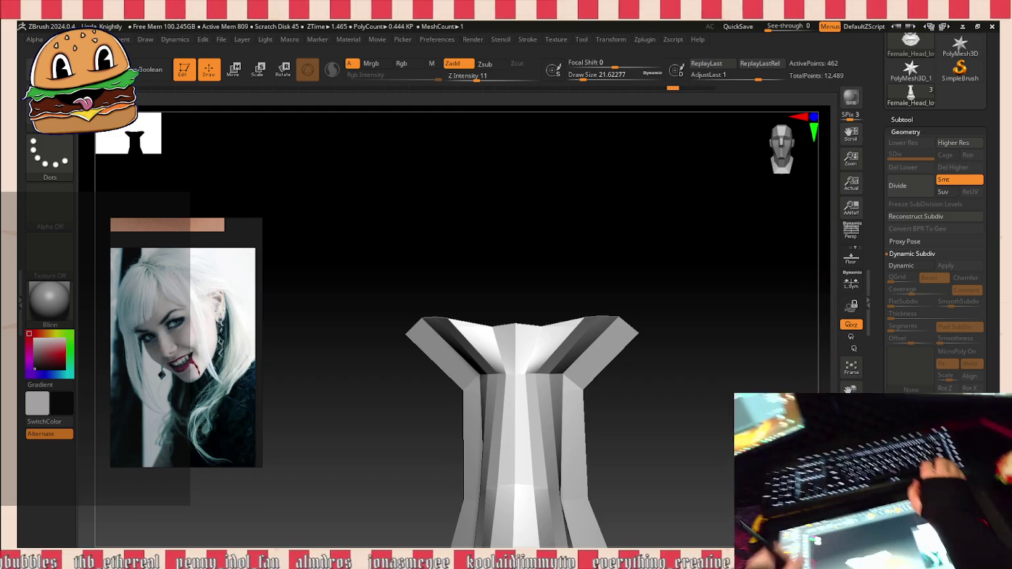
pyautogui.click(852, 542)
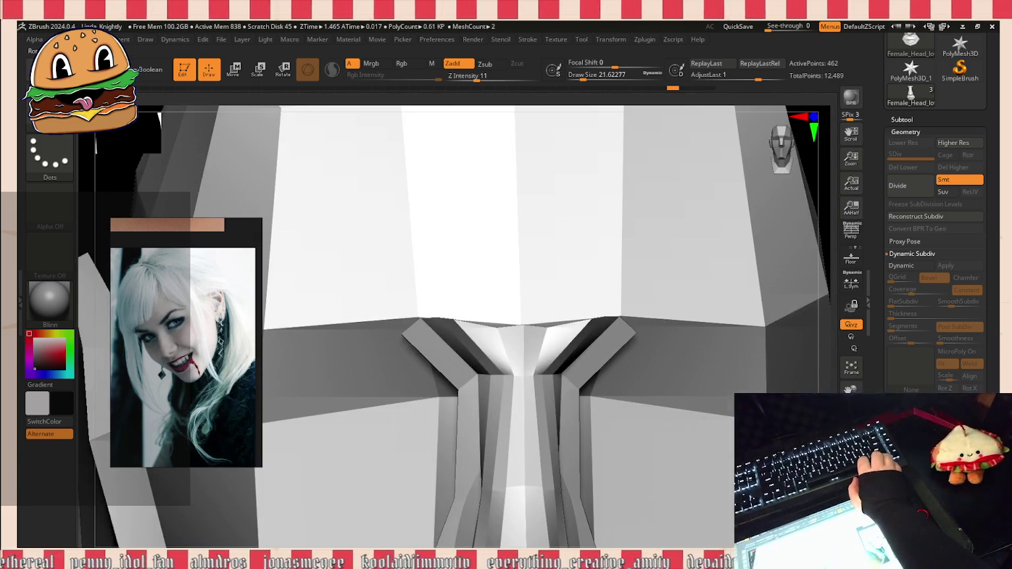
pyautogui.moveTo(659, 396)
pyautogui.keyDown('alt'); pyautogui.mouseDown()
pyautogui.moveTo(745, 338)
pyautogui.moveTo(788, 332)
pyautogui.moveTo(766, 348)
pyautogui.moveTo(766, 367)
pyautogui.moveTo(746, 369)
pyautogui.moveTo(717, 342)
pyautogui.moveTo(722, 353)
pyautogui.mouseUp(); pyautogui.keyUp('alt')
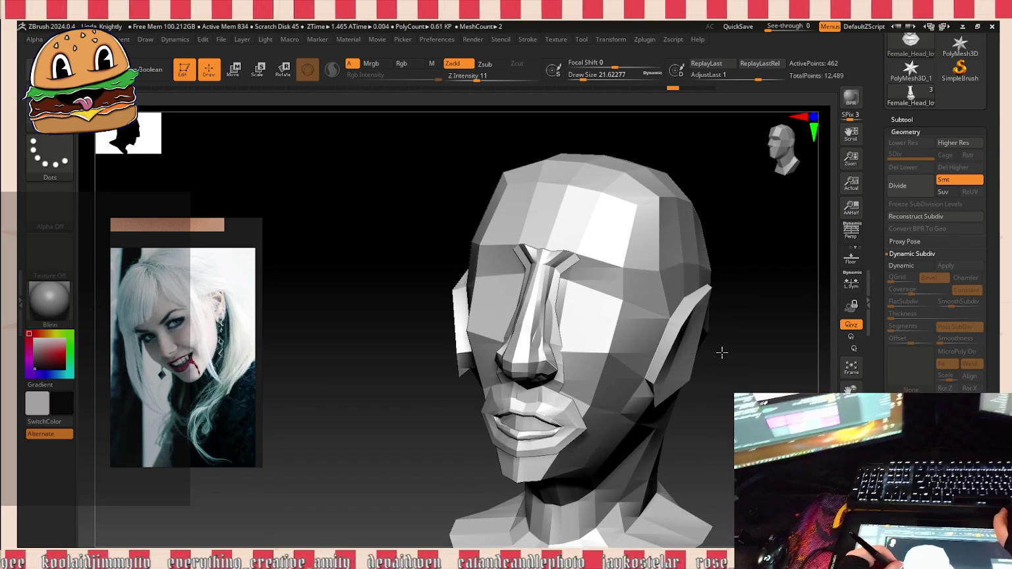
pyautogui.moveTo(722, 352)
pyautogui.mouseDown()
pyautogui.moveTo(746, 347)
pyautogui.moveTo(745, 310)
pyautogui.moveTo(702, 323)
pyautogui.mouseUp()
pyautogui.moveTo(493, 512)
pyautogui.mouseDown()
pyautogui.moveTo(475, 489)
pyautogui.moveTo(501, 509)
pyautogui.moveTo(554, 511)
pyautogui.mouseUp()
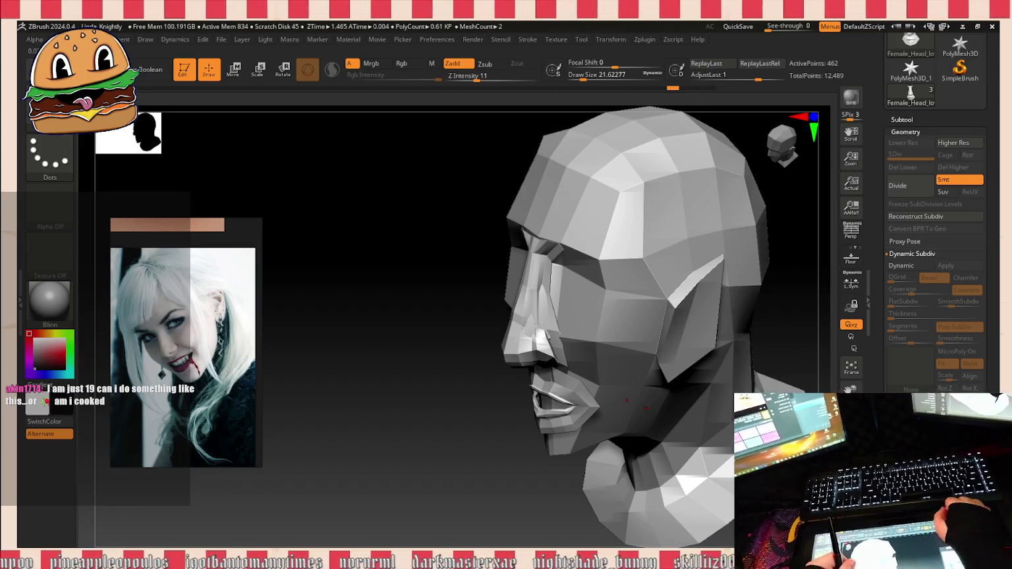
pyautogui.moveTo(796, 378)
pyautogui.mouseDown()
pyautogui.moveTo(820, 372)
pyautogui.moveTo(820, 355)
pyautogui.mouseUp()
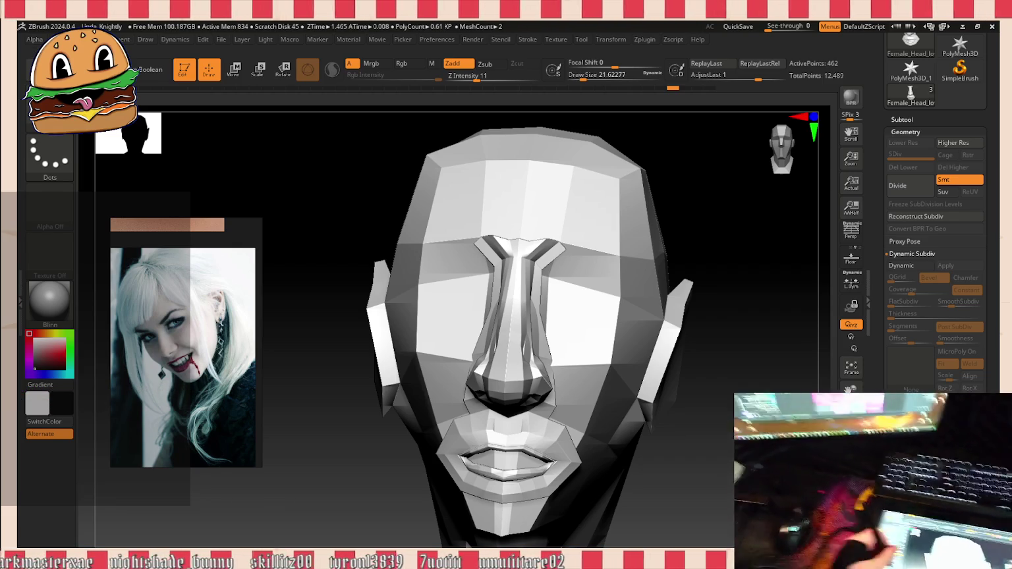
pyautogui.moveTo(741, 253)
pyautogui.mouseDown()
pyautogui.moveTo(726, 237)
pyautogui.moveTo(699, 250)
pyautogui.mouseUp()
pyautogui.scroll(5, 520, 276)
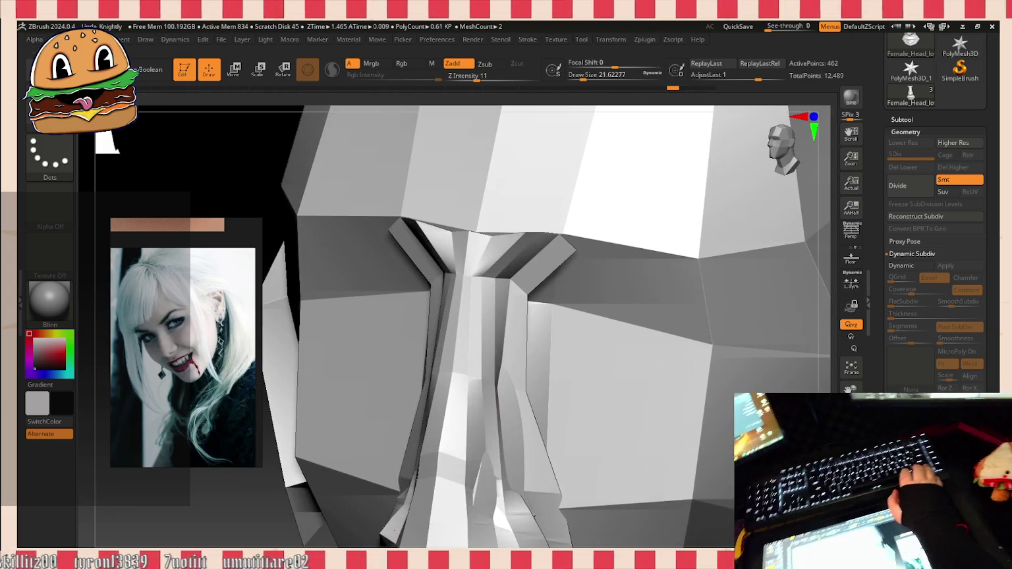
# Step: Extrude the nose-bridge edges into brow strips over both eyes toward the temples, undoing one stray extrusion
pyautogui.moveTo(279, 533); pyautogui.dragTo(402, 356)
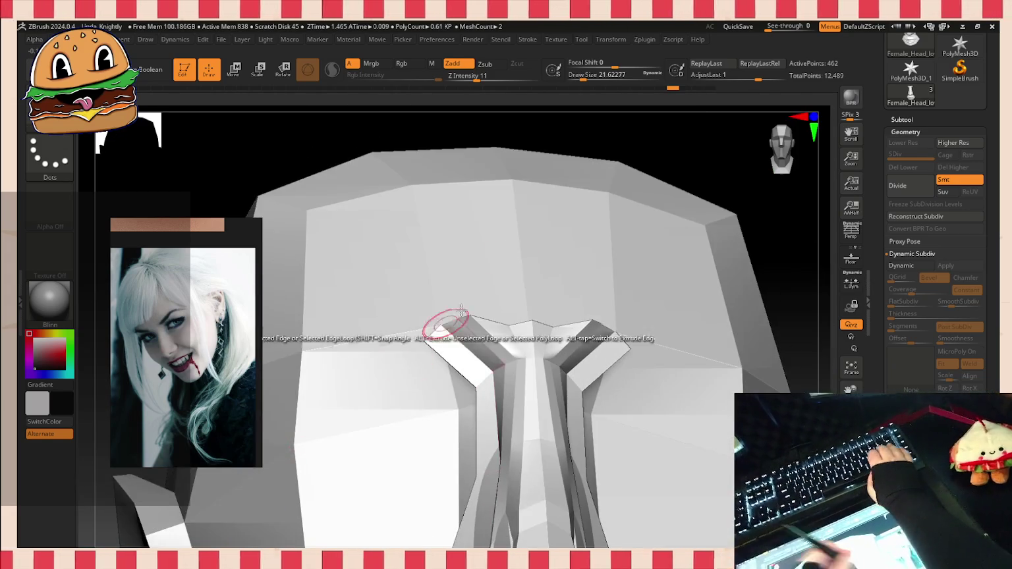
pyautogui.moveTo(610, 148); pyautogui.dragTo(510, 342)
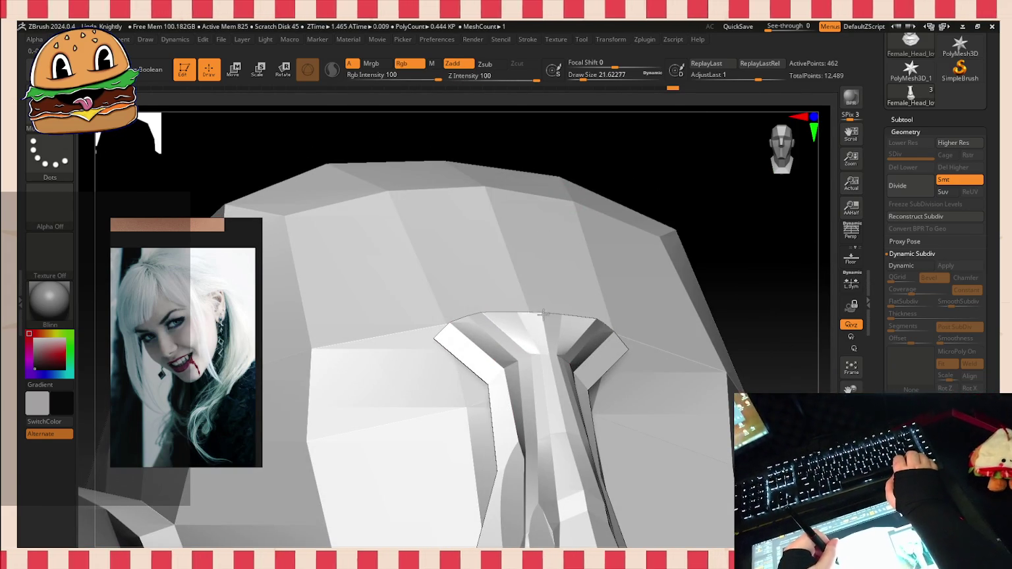
pyautogui.moveTo(653, 185)
pyautogui.mouseDown()
pyautogui.moveTo(666, 165)
pyautogui.moveTo(692, 188)
pyautogui.moveTo(594, 325)
pyautogui.mouseUp()
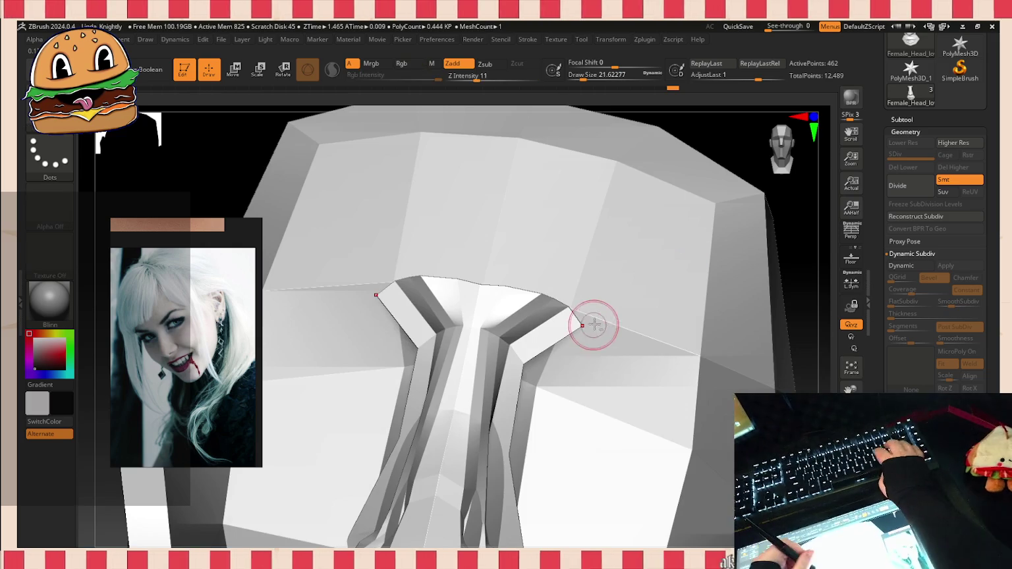
pyautogui.click(594, 325)
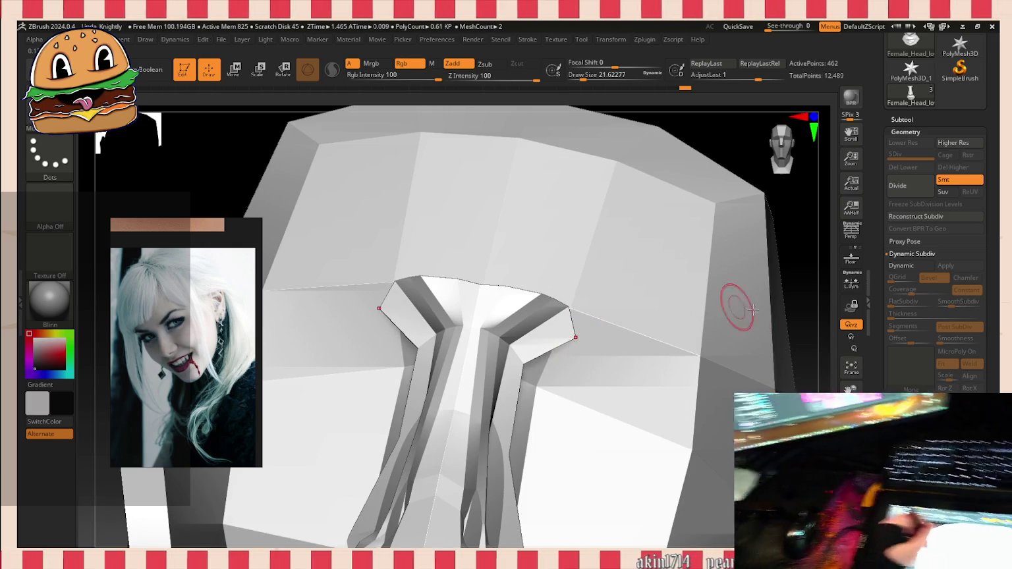
pyautogui.hotkey('ctrl', 'z')
pyautogui.hotkey('ctrl', 'z')
pyautogui.hotkey('ctrl', 'z')
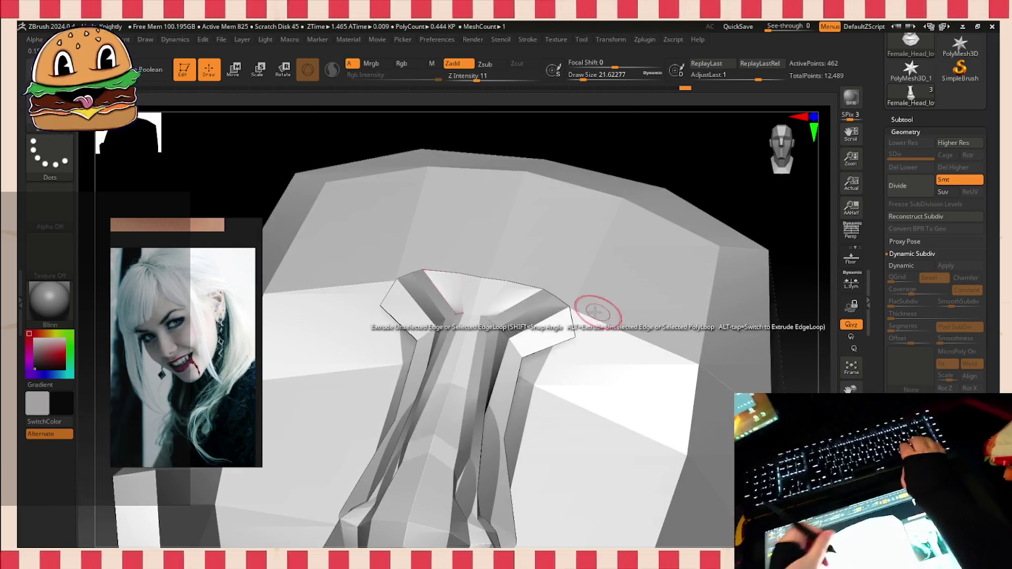
pyautogui.moveTo(576, 332); pyautogui.dragTo(700, 372)
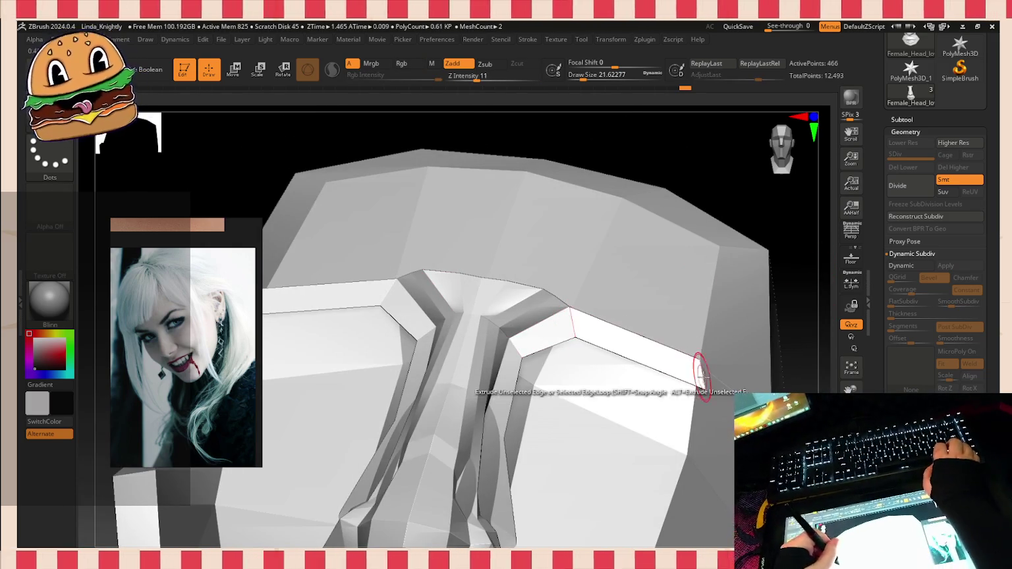
pyautogui.moveTo(784, 369); pyautogui.dragTo(633, 342)
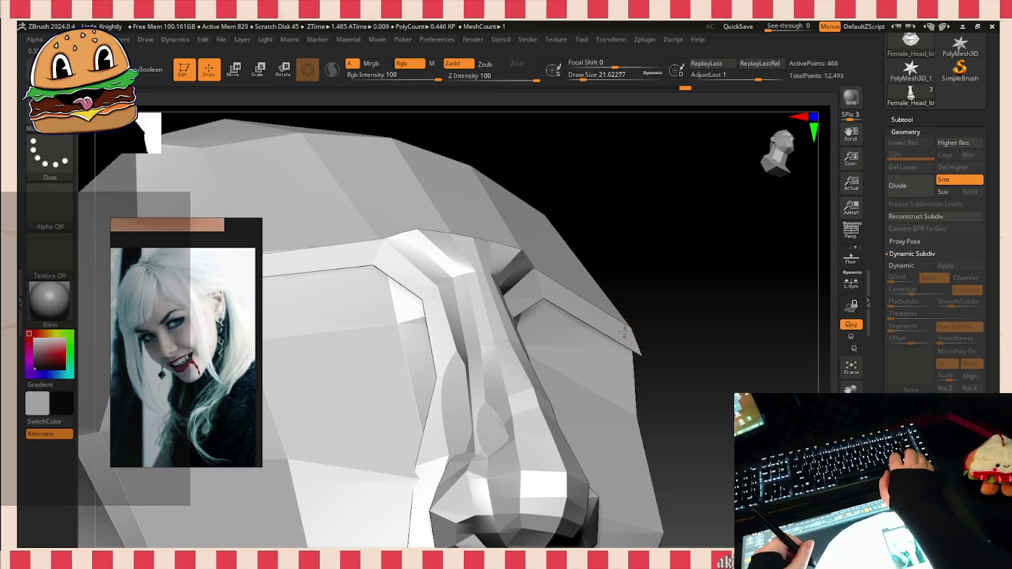
pyautogui.moveTo(624, 333); pyautogui.dragTo(671, 294)
pyautogui.click(634, 315)
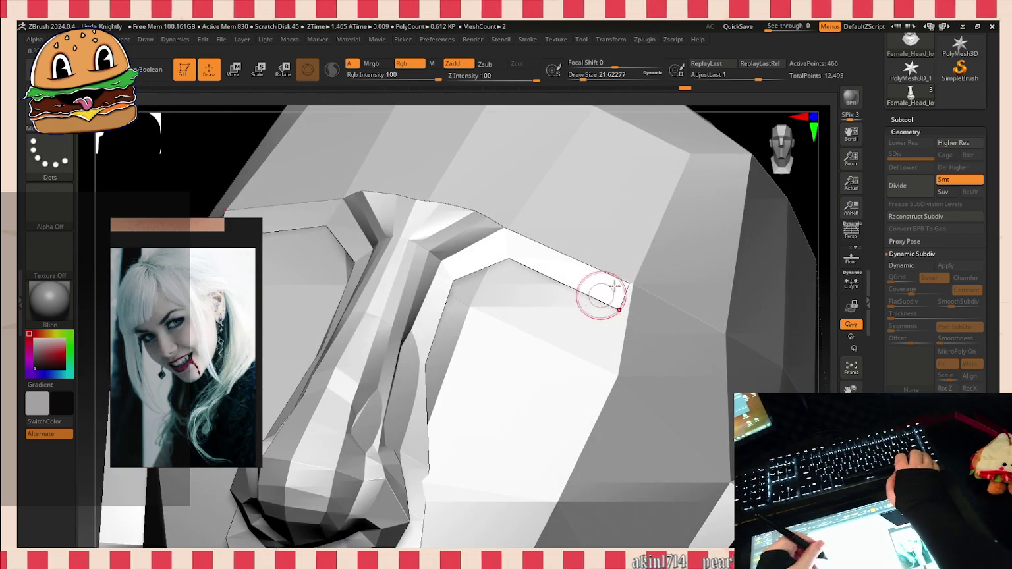
# Step: Frame the head and orbit between profile and front views to check the new brow strips
pyautogui.press('f')
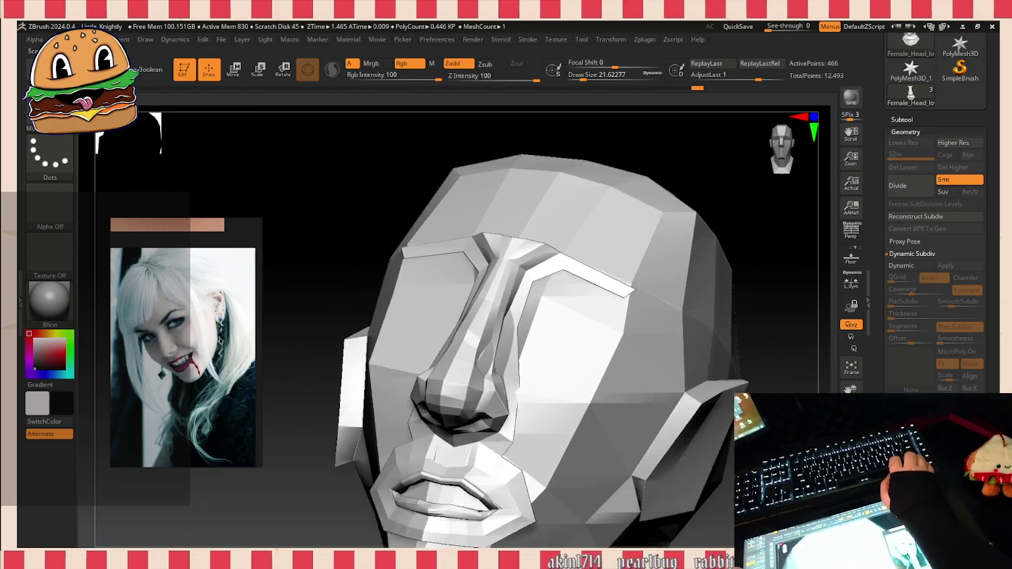
pyautogui.moveTo(725, 264); pyautogui.dragTo(692, 264)
pyautogui.moveTo(758, 329); pyautogui.dragTo(718, 394)
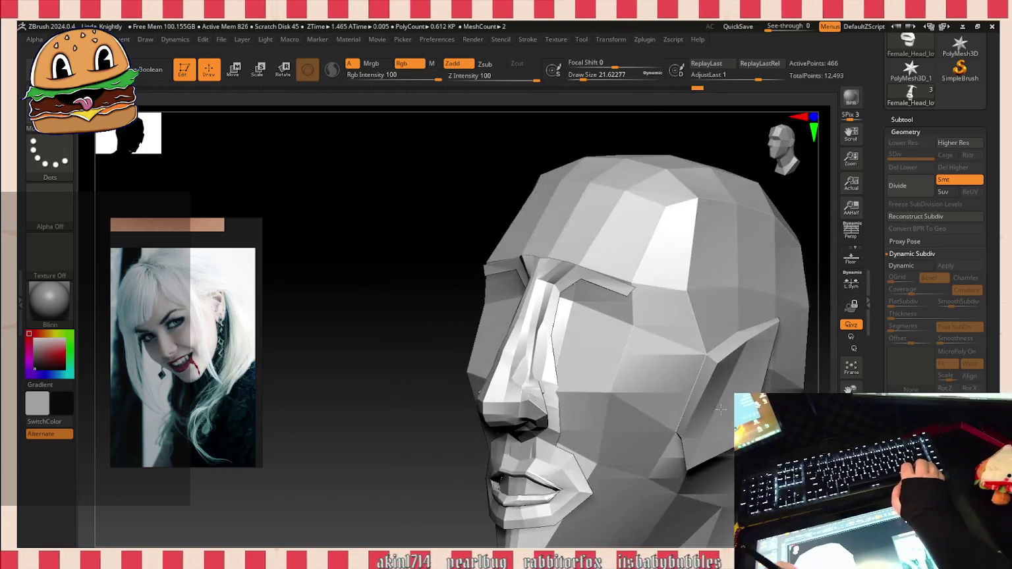
pyautogui.moveTo(717, 394)
pyautogui.mouseDown()
pyautogui.moveTo(728, 410)
pyautogui.moveTo(761, 382)
pyautogui.moveTo(721, 385)
pyautogui.mouseUp()
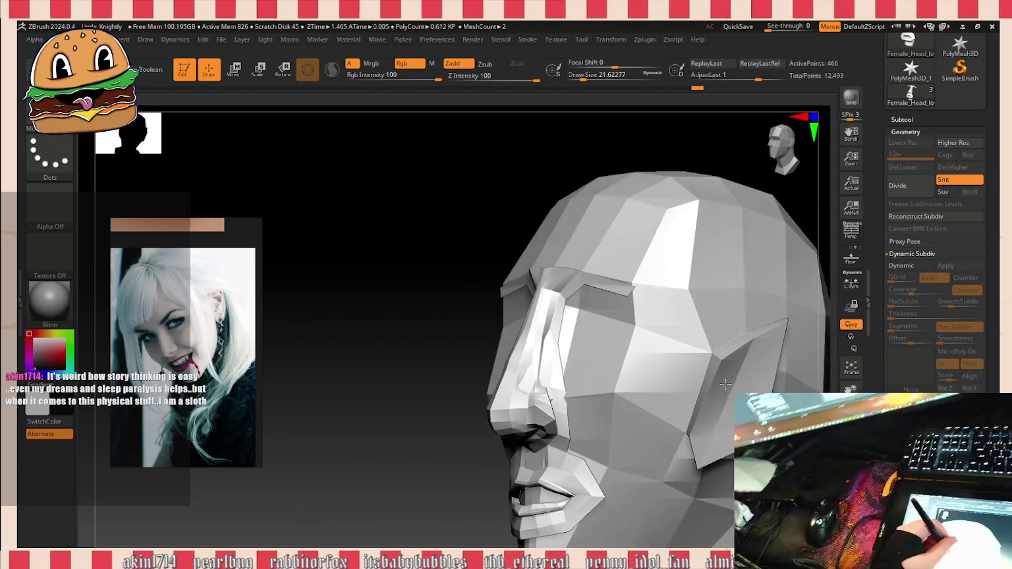
pyautogui.moveTo(721, 385); pyautogui.dragTo(513, 428)
pyautogui.moveTo(481, 467); pyautogui.dragTo(510, 487)
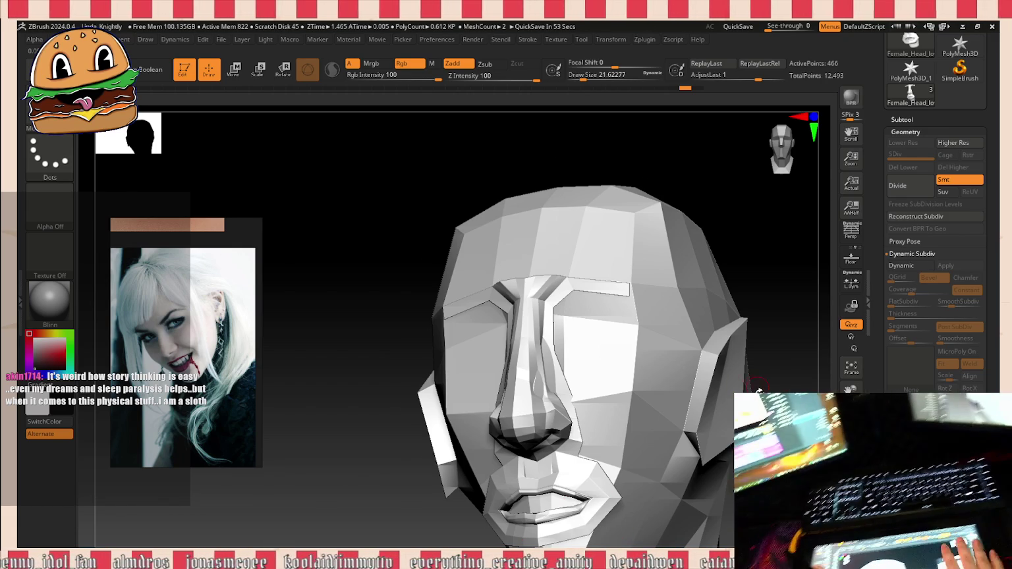
pyautogui.moveTo(759, 384); pyautogui.dragTo(781, 403)
# Step: Turn on Polyframe and extrude the brow end edges down past the outer eye corners
pyautogui.hotkey('shift', 'f')
pyautogui.scroll(3, 462, 316)
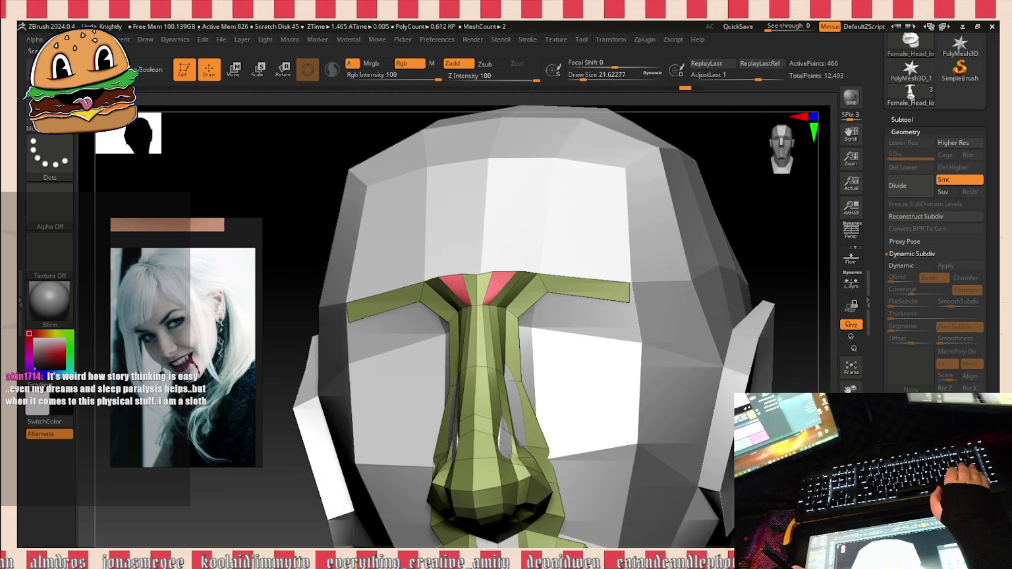
pyautogui.scroll(3, 461, 316)
pyautogui.scroll(3, 462, 316)
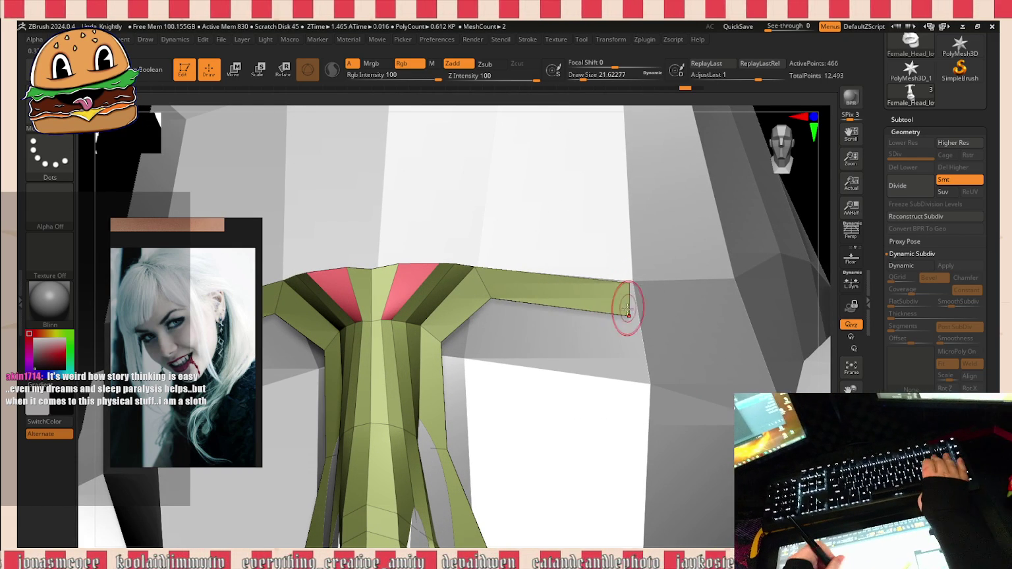
pyautogui.moveTo(615, 294); pyautogui.dragTo(626, 389)
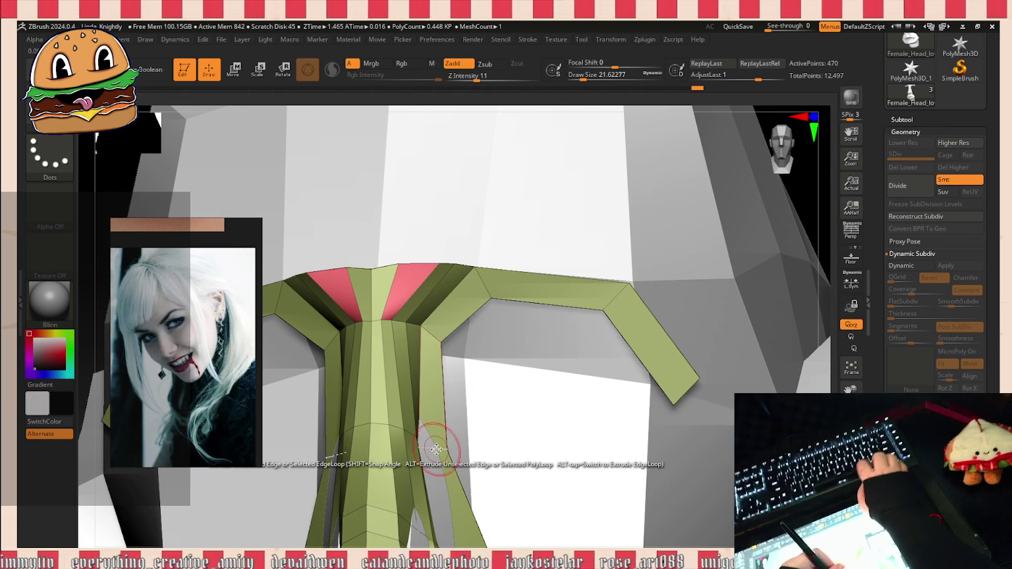
pyautogui.press('space')
pyautogui.click(378, 325)
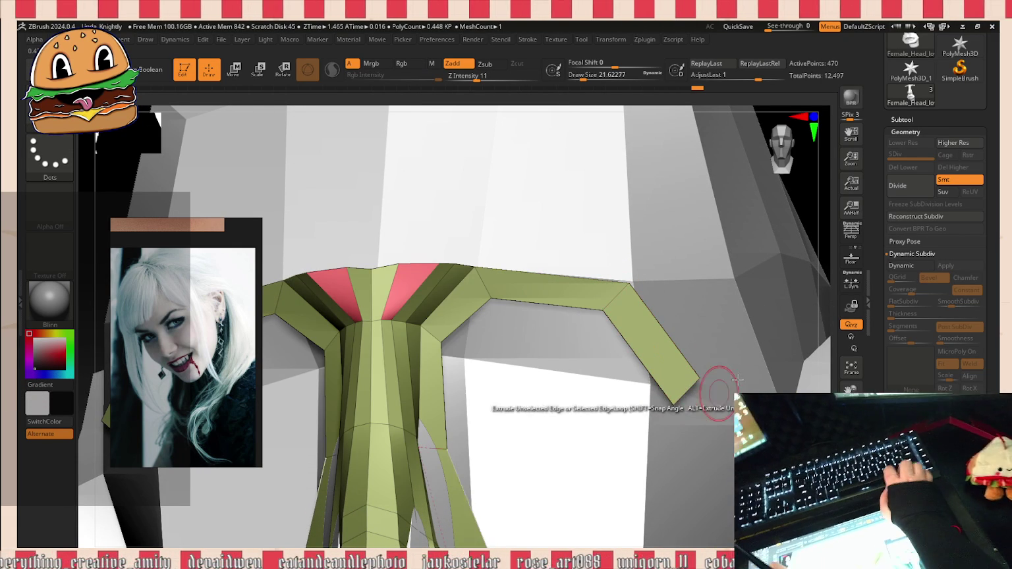
# Step: Orbit to a front view, then Solo the nose piece so the grey head is hidden
pyautogui.scroll(-5, 461, 330)
pyautogui.moveTo(461, 329); pyautogui.dragTo(626, 330)
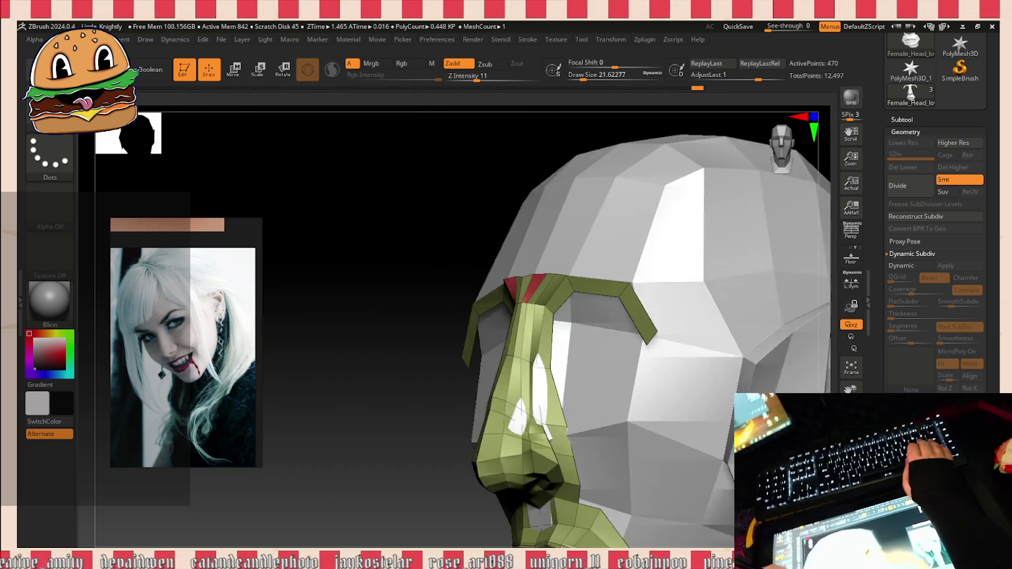
pyautogui.moveTo(553, 291)
pyautogui.mouseDown()
pyautogui.moveTo(718, 252)
pyautogui.moveTo(757, 274)
pyautogui.moveTo(757, 284)
pyautogui.mouseUp()
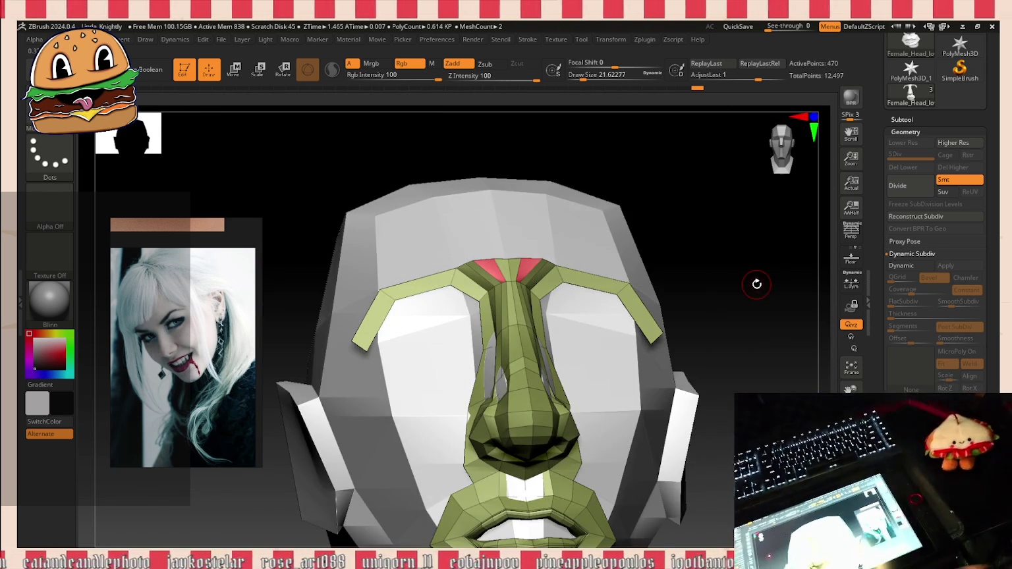
pyautogui.scroll(-5, 184, 343)
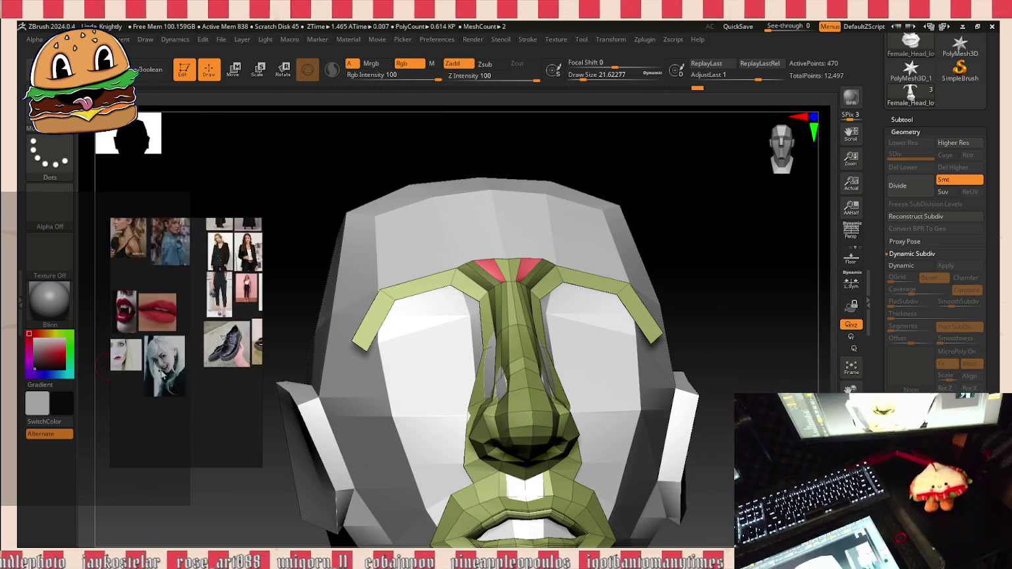
pyautogui.scroll(5, 195, 293)
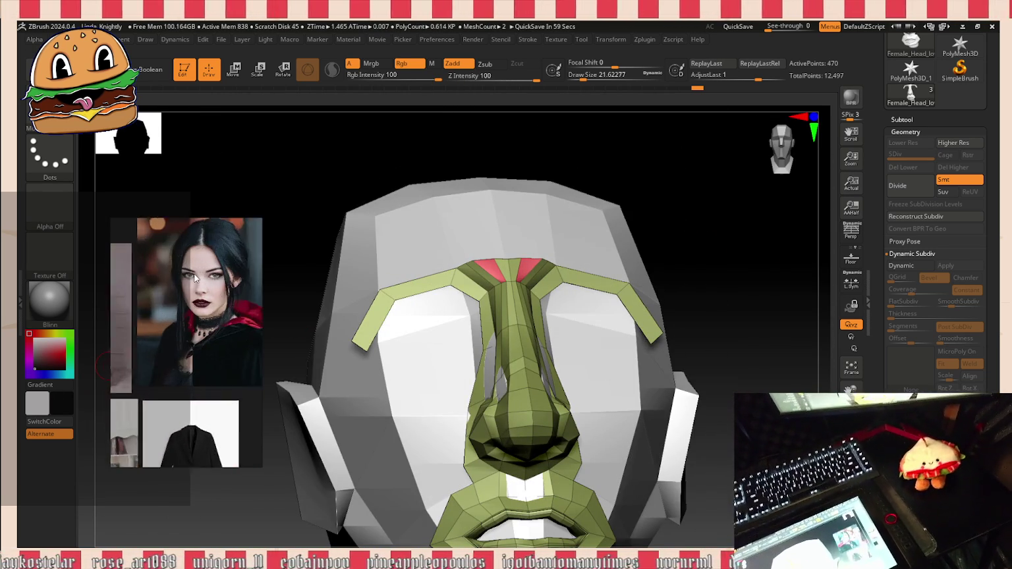
pyautogui.moveTo(739, 312)
pyautogui.mouseDown()
pyautogui.moveTo(734, 350)
pyautogui.moveTo(722, 350)
pyautogui.mouseUp()
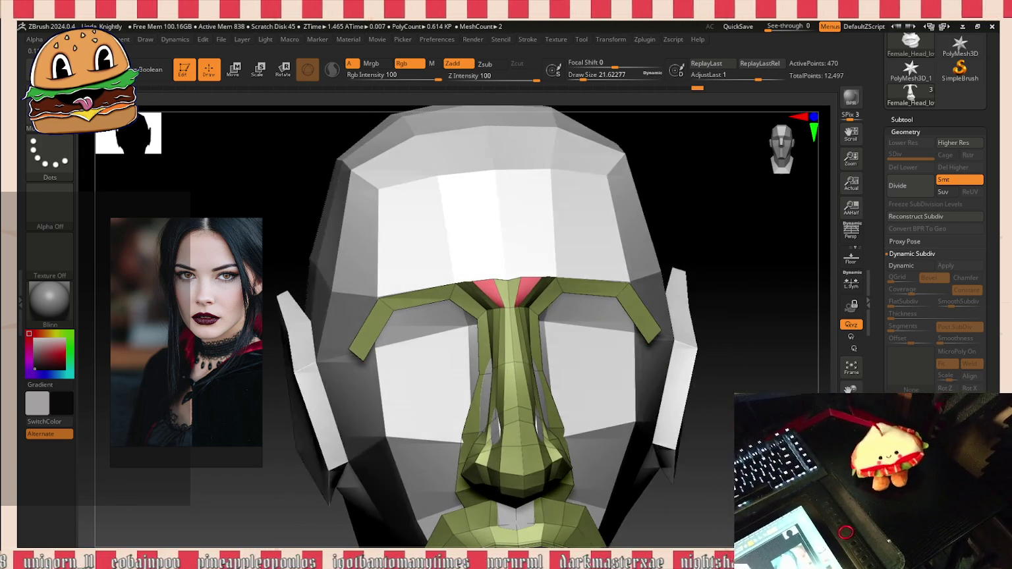
pyautogui.hotkey('shift', 'ctrl', 'h')
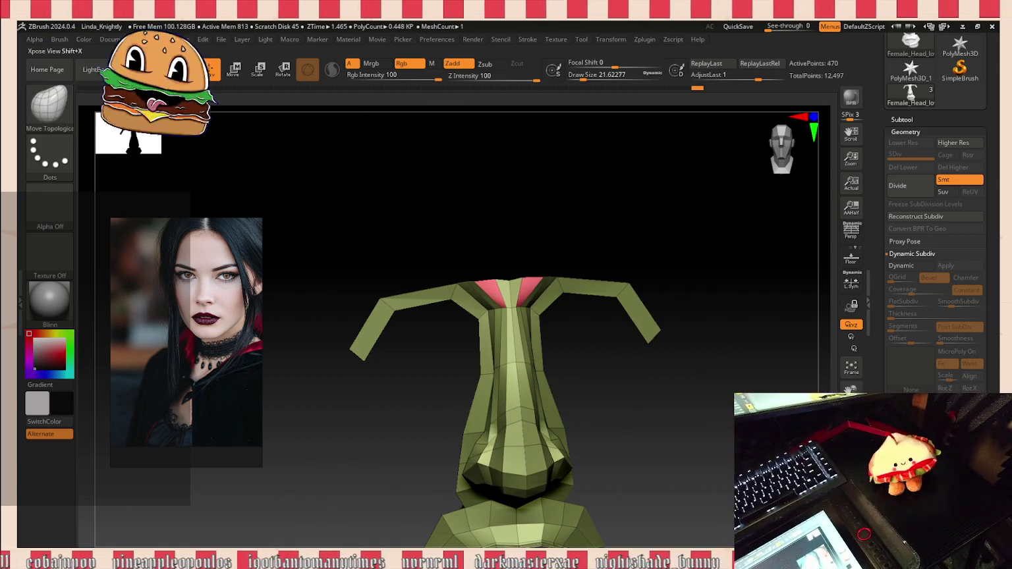
# Step: Enlarge Draw Size, pan down to show the lips, then switch to a blank Paint canvas
pyautogui.moveTo(583, 80); pyautogui.dragTo(588, 80)
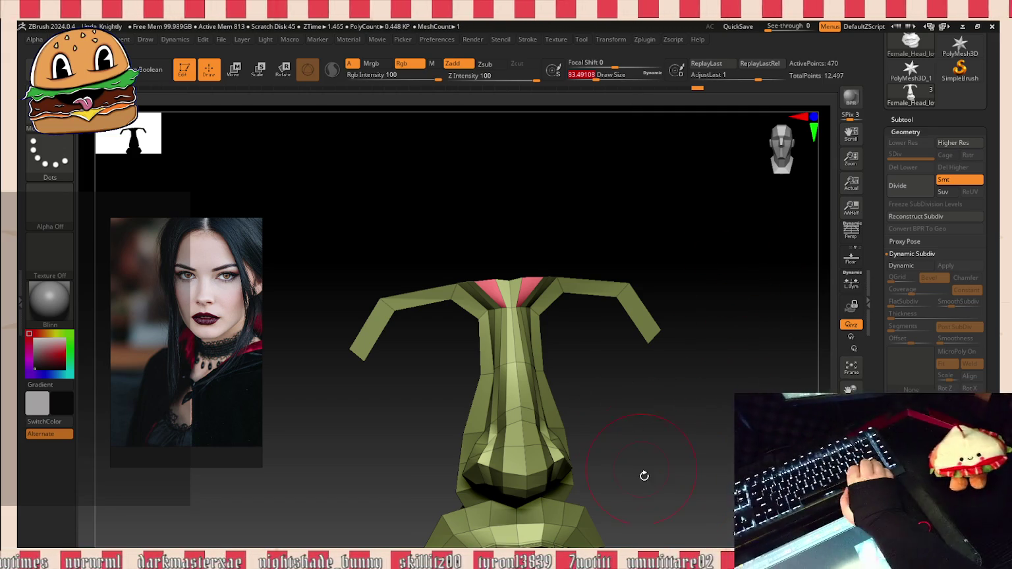
pyautogui.keyDown('alt'); pyautogui.moveTo(644, 476); pyautogui.dragTo(665, 377); pyautogui.keyUp('alt')
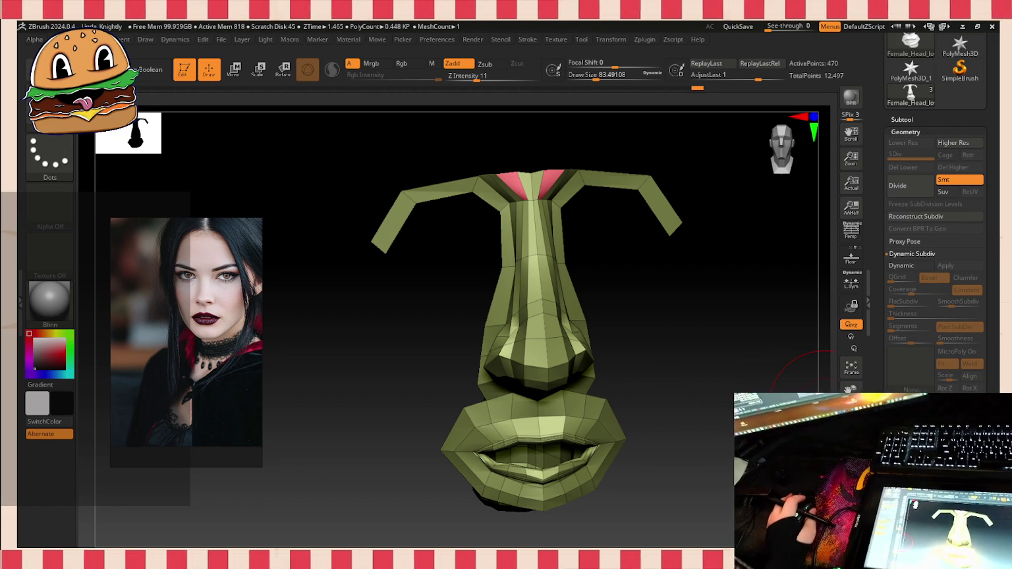
pyautogui.hotkey('alt', 'Tab')
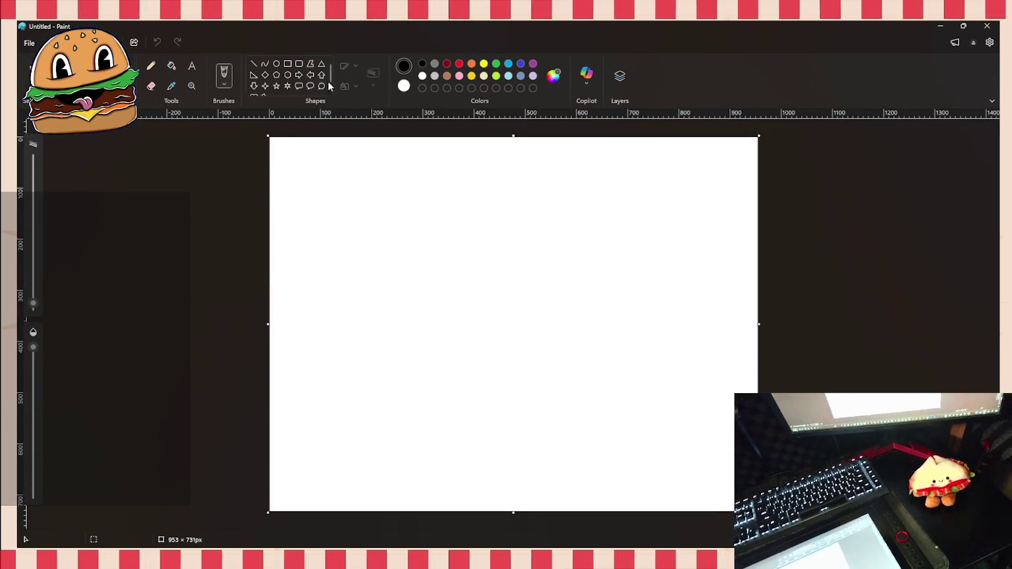
# Step: Fill the canvas black and select the Calligraphy brush
pyautogui.click(177, 71)
pyautogui.click(389, 160)
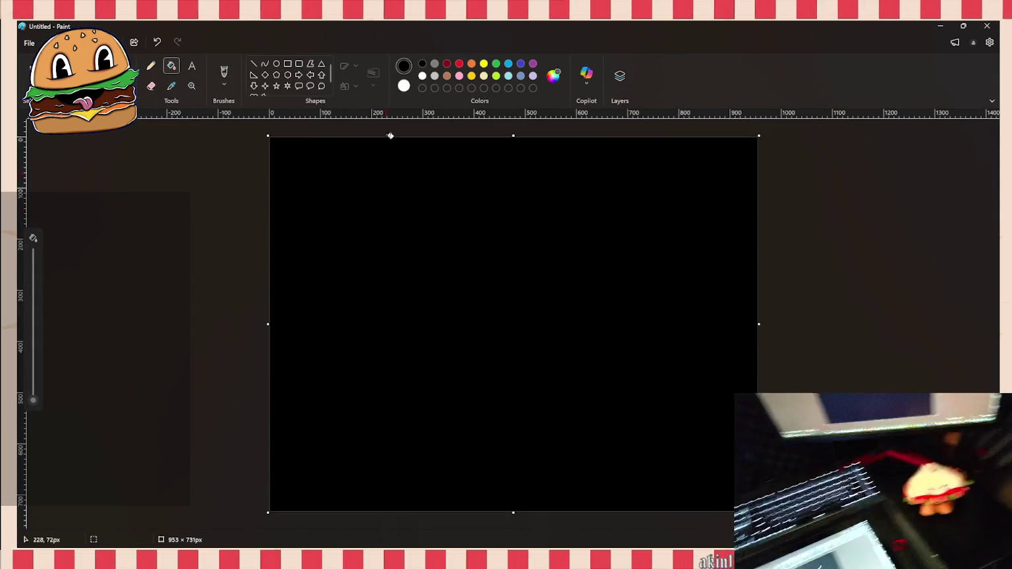
pyautogui.click(231, 84)
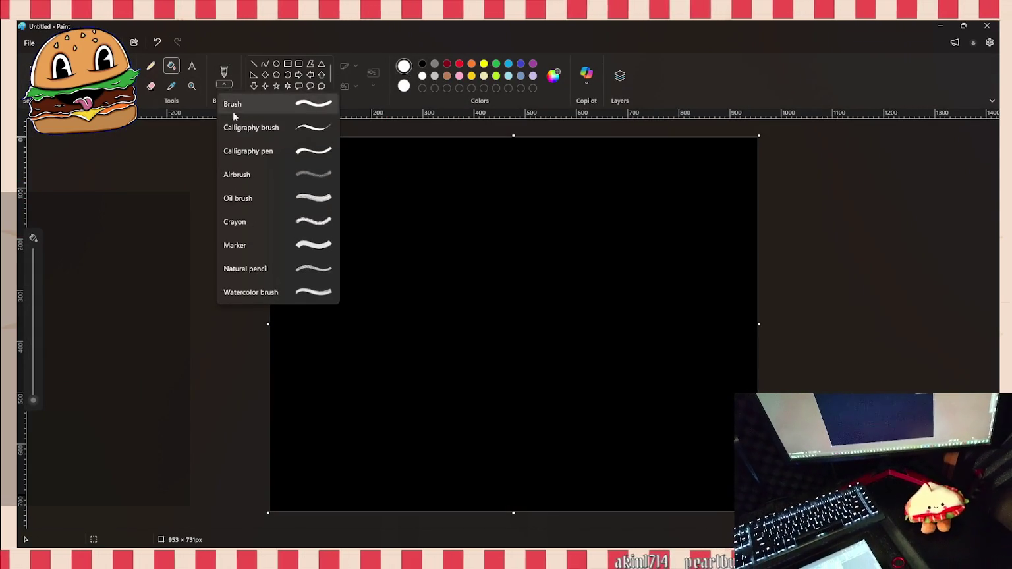
pyautogui.click(261, 135)
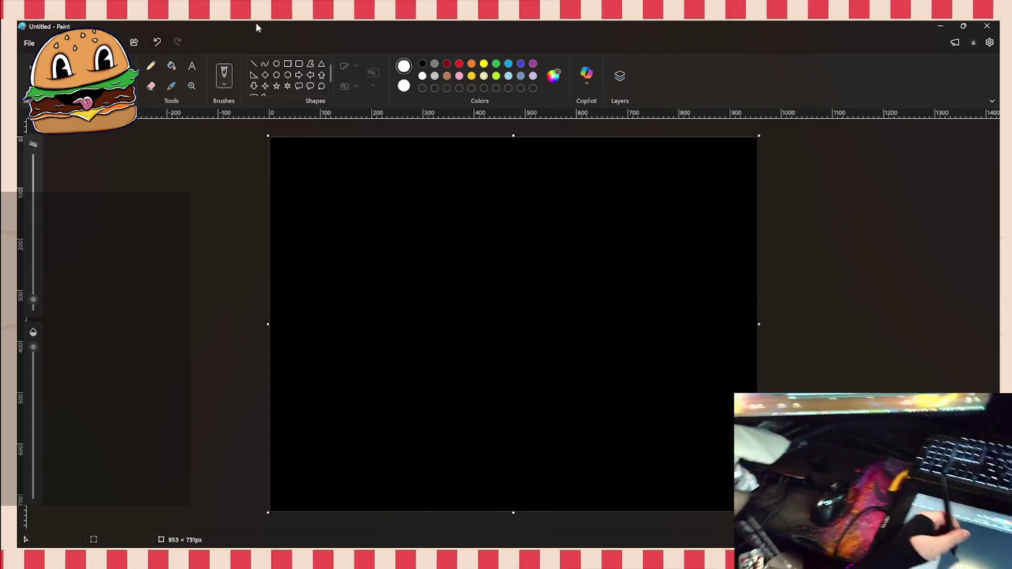
# Step: Handwrite the word 'Sculpting' in white
pyautogui.moveTo(327, 160); pyautogui.dragTo(310, 218)
pyautogui.moveTo(367, 179)
pyautogui.mouseDown()
pyautogui.moveTo(364, 208)
pyautogui.moveTo(405, 170)
pyautogui.moveTo(417, 221)
pyautogui.moveTo(448, 210)
pyautogui.mouseUp()
pyautogui.moveTo(464, 168)
pyautogui.mouseDown()
pyautogui.moveTo(466, 215)
pyautogui.moveTo(473, 186)
pyautogui.mouseUp()
pyautogui.moveTo(486, 181)
pyautogui.mouseDown()
pyautogui.moveTo(485, 206)
pyautogui.moveTo(517, 211)
pyautogui.mouseUp()
pyautogui.moveTo(542, 170); pyautogui.dragTo(526, 210)
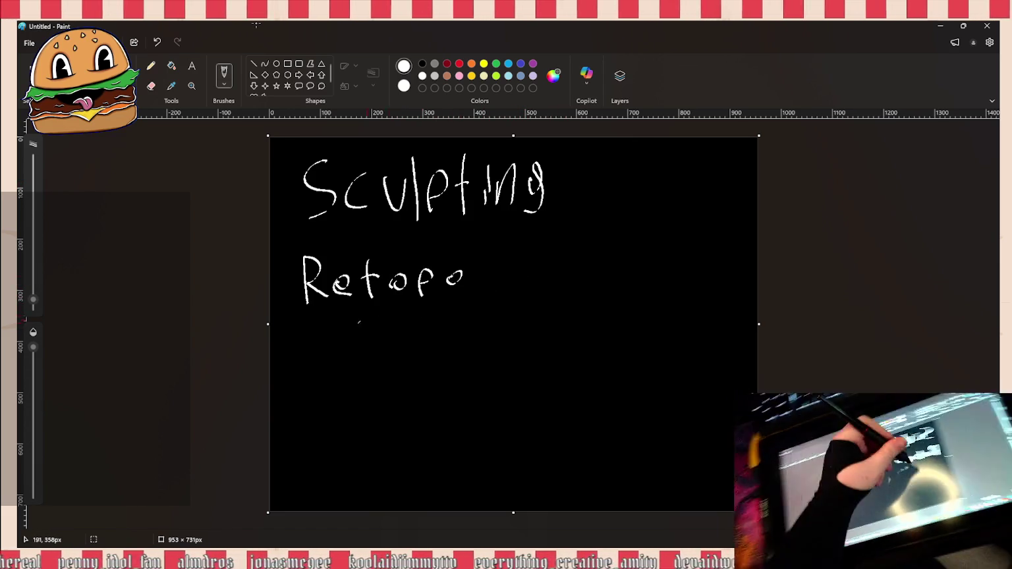
# Step: Handwrite 'UV' and 'Texturing' below Retopo
pyautogui.moveTo(306, 330)
pyautogui.mouseDown()
pyautogui.moveTo(332, 341)
pyautogui.moveTo(371, 323)
pyautogui.mouseUp()
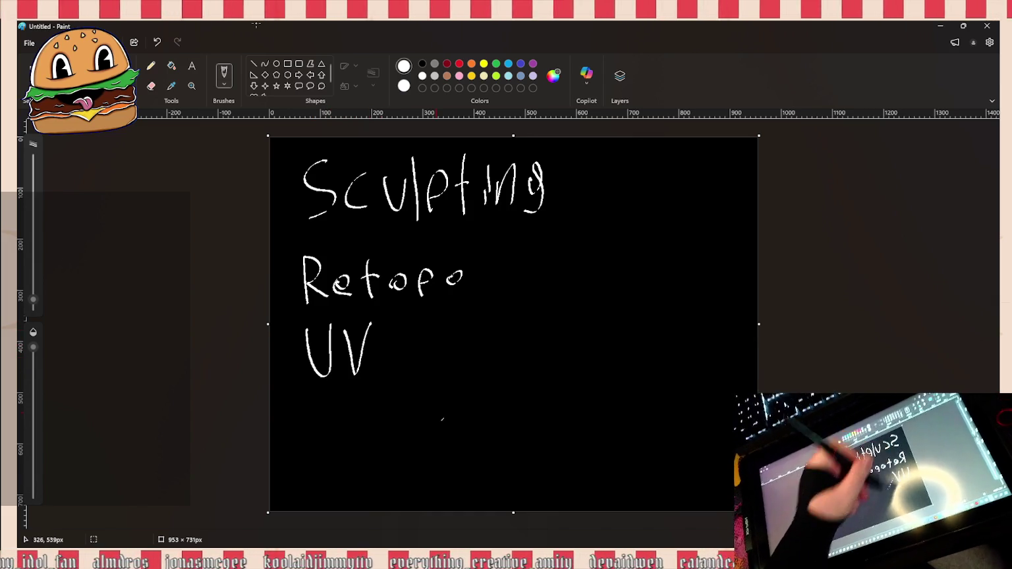
pyautogui.moveTo(308, 405)
pyautogui.mouseDown()
pyautogui.moveTo(313, 455)
pyautogui.moveTo(324, 403)
pyautogui.mouseUp()
pyautogui.moveTo(330, 429); pyautogui.dragTo(386, 449)
pyautogui.moveTo(408, 403)
pyautogui.mouseDown()
pyautogui.moveTo(410, 454)
pyautogui.moveTo(454, 454)
pyautogui.moveTo(473, 436)
pyautogui.moveTo(479, 444)
pyautogui.mouseUp()
pyautogui.click(511, 448)
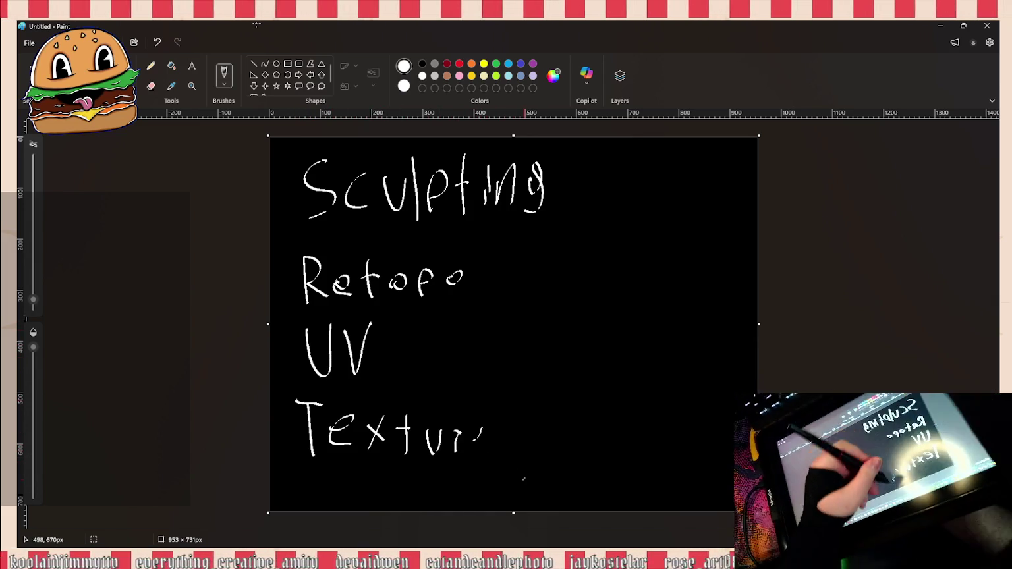
pyautogui.moveTo(491, 450); pyautogui.dragTo(521, 462)
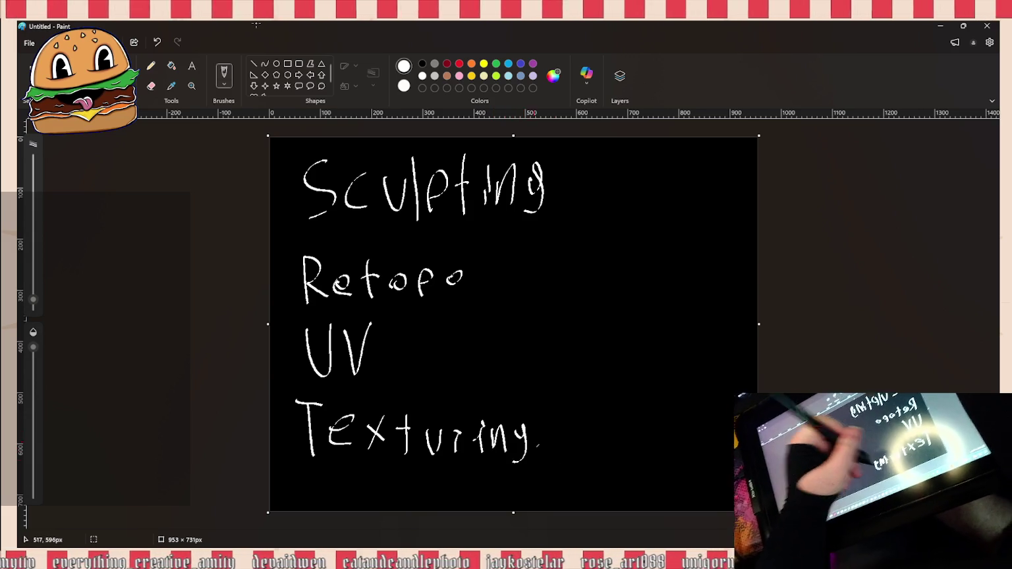
# Step: Handwrite 'Rigging' below Texturing
pyautogui.moveTo(321, 500); pyautogui.dragTo(321, 467)
pyautogui.moveTo(322, 469); pyautogui.dragTo(337, 499)
pyautogui.moveTo(347, 486)
pyautogui.mouseDown()
pyautogui.moveTo(347, 496)
pyautogui.moveTo(366, 483)
pyautogui.moveTo(386, 502)
pyautogui.moveTo(436, 510)
pyautogui.mouseUp()
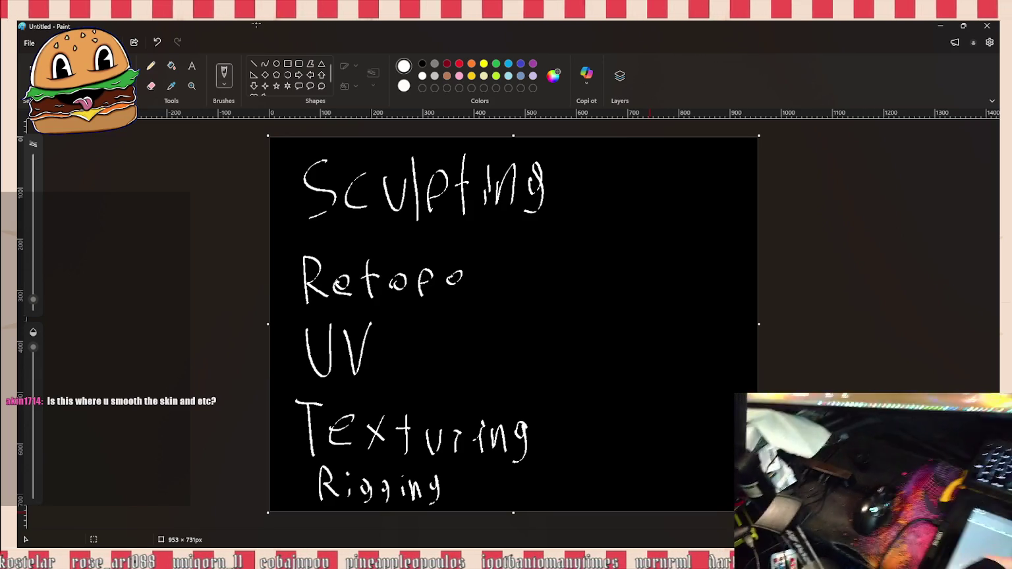
pyautogui.click(516, 483)
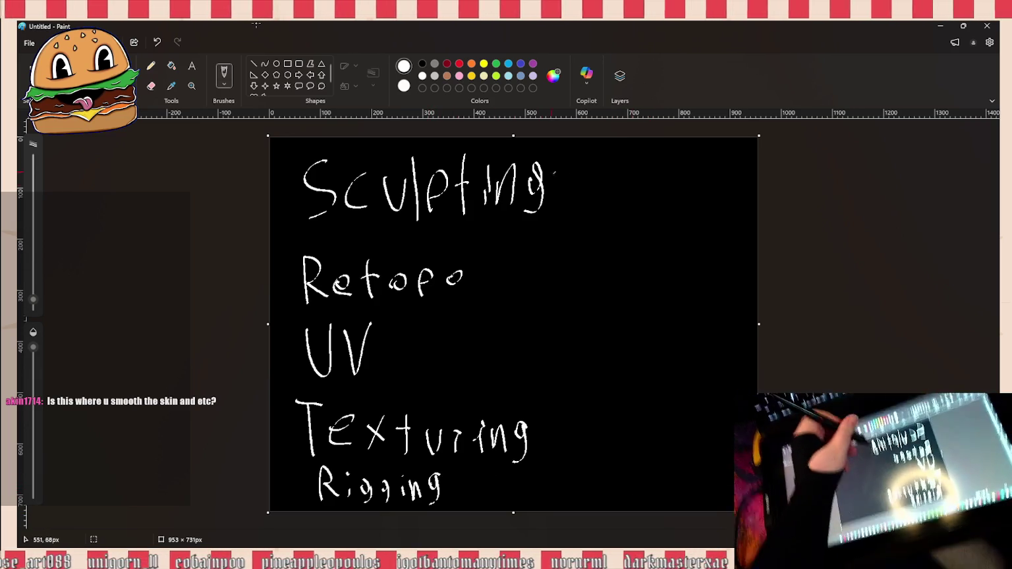
# Step: Undo stray dots and write the 'High poly' note beside Sculpting
pyautogui.click(554, 190)
pyautogui.hotkey('ctrl', 'z')
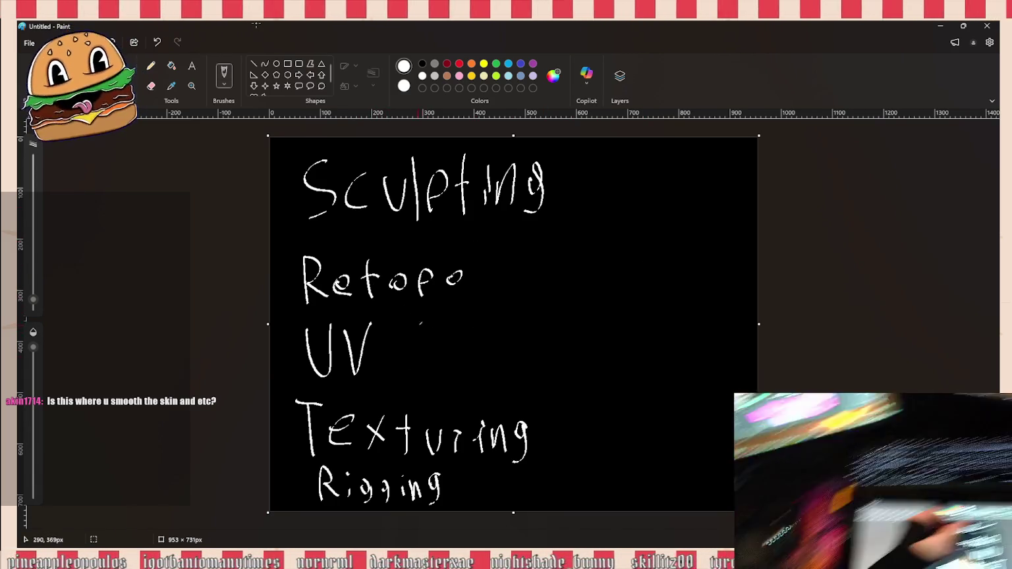
pyautogui.click(424, 337)
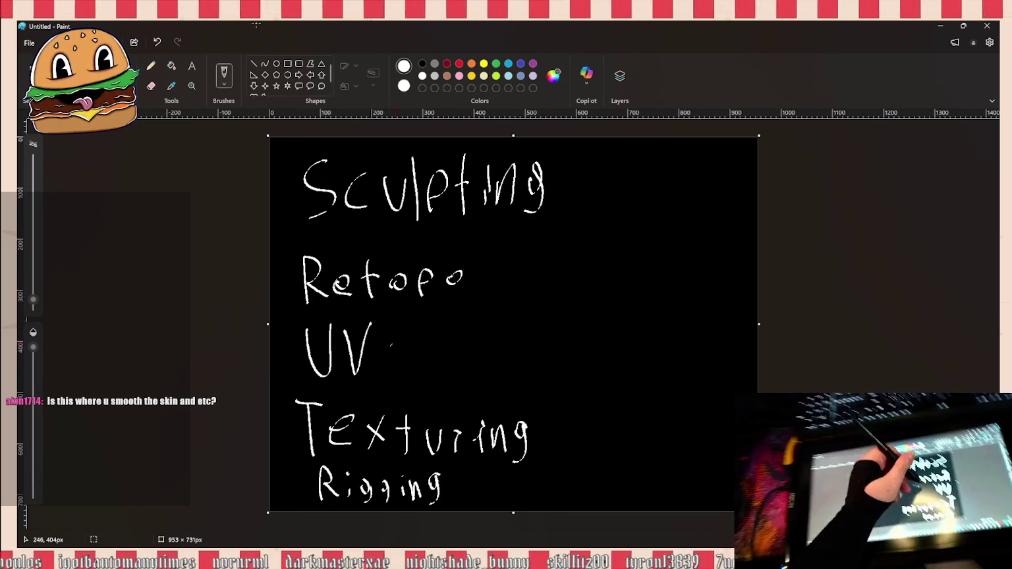
pyautogui.hotkey('ctrl', 'z')
pyautogui.click(559, 493)
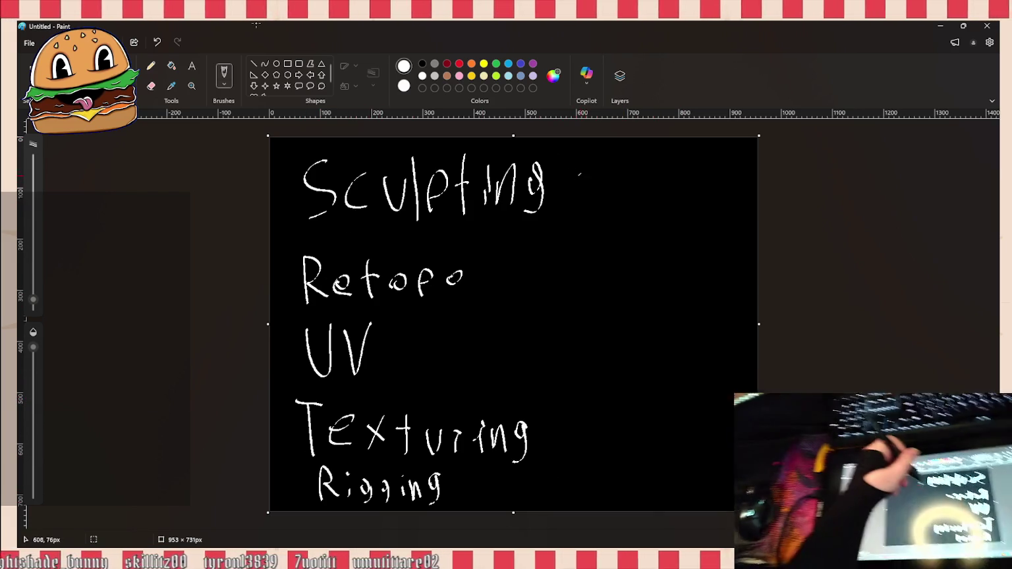
pyautogui.moveTo(598, 154)
pyautogui.mouseDown()
pyautogui.moveTo(596, 168)
pyautogui.moveTo(624, 173)
pyautogui.moveTo(675, 161)
pyautogui.mouseUp()
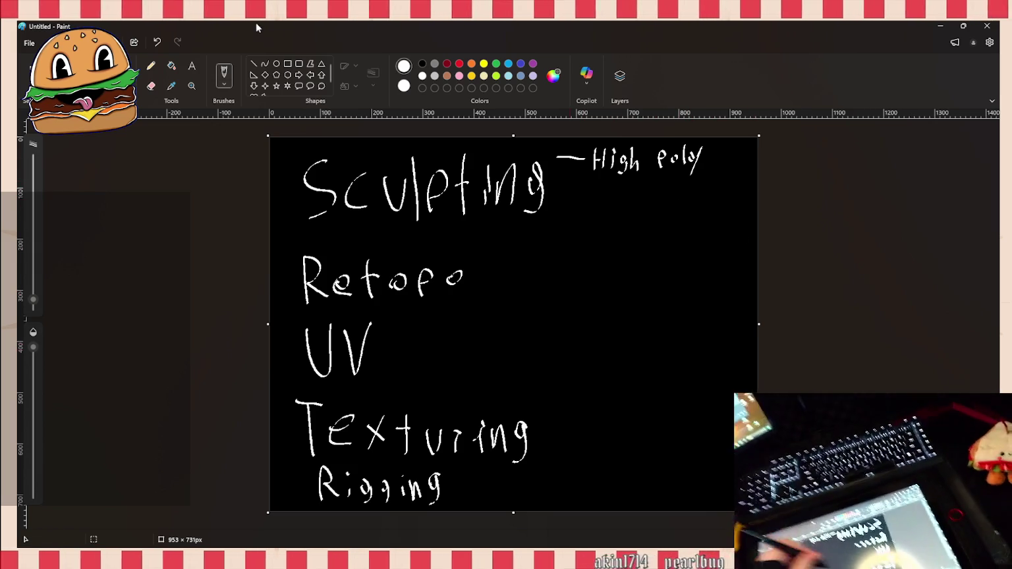
# Step: Draw a line from Retopo to a handwritten 'Low Poly' note
pyautogui.click(517, 271)
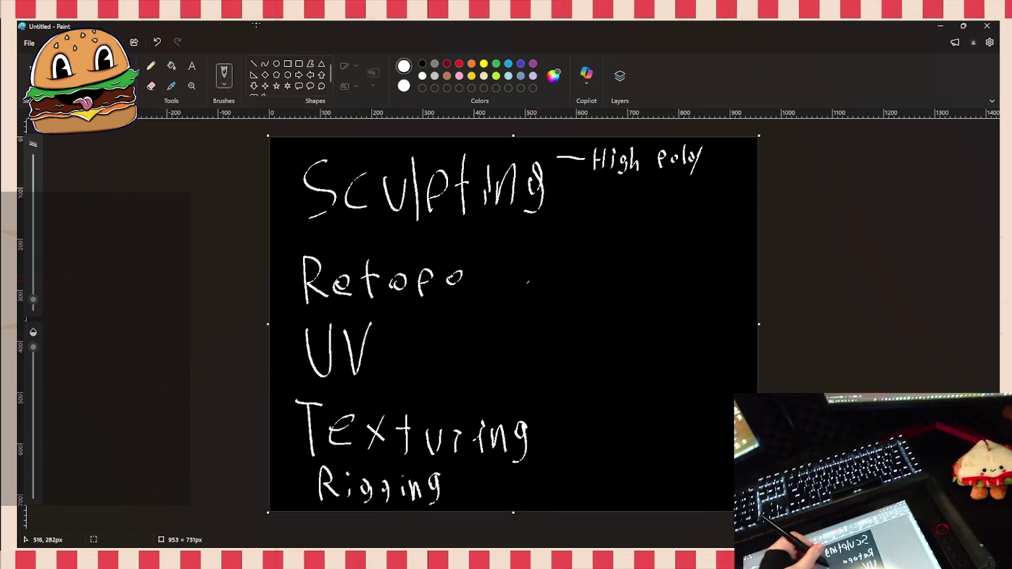
pyautogui.moveTo(480, 278)
pyautogui.mouseDown()
pyautogui.moveTo(598, 275)
pyautogui.moveTo(628, 285)
pyautogui.moveTo(635, 272)
pyautogui.mouseUp()
pyautogui.moveTo(651, 272)
pyautogui.mouseDown()
pyautogui.moveTo(686, 296)
pyautogui.moveTo(719, 284)
pyautogui.mouseUp()
pyautogui.click(696, 280)
pyautogui.moveTo(725, 263); pyautogui.dragTo(722, 302)
pyautogui.click(726, 304)
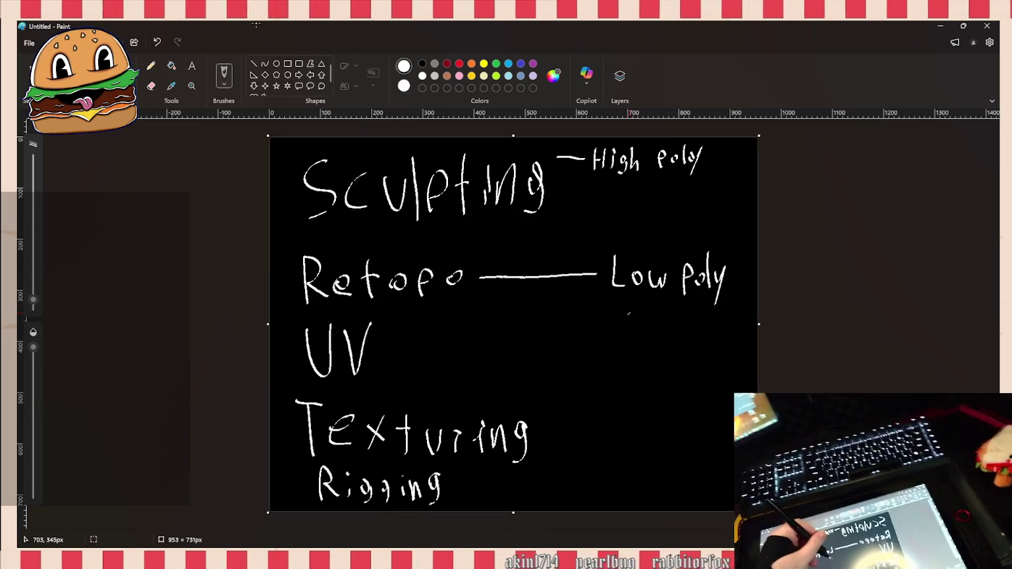
# Step: Undo a stray mark under Low Poly and bring up the demon bust reference images
pyautogui.moveTo(612, 309); pyautogui.dragTo(619, 316)
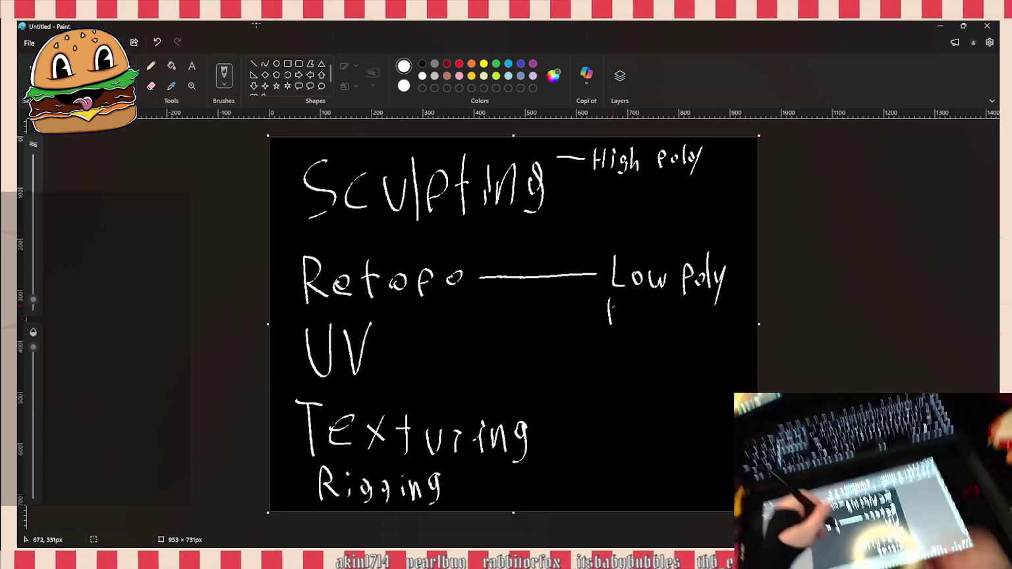
pyautogui.hotkey('ctrl', 'z')
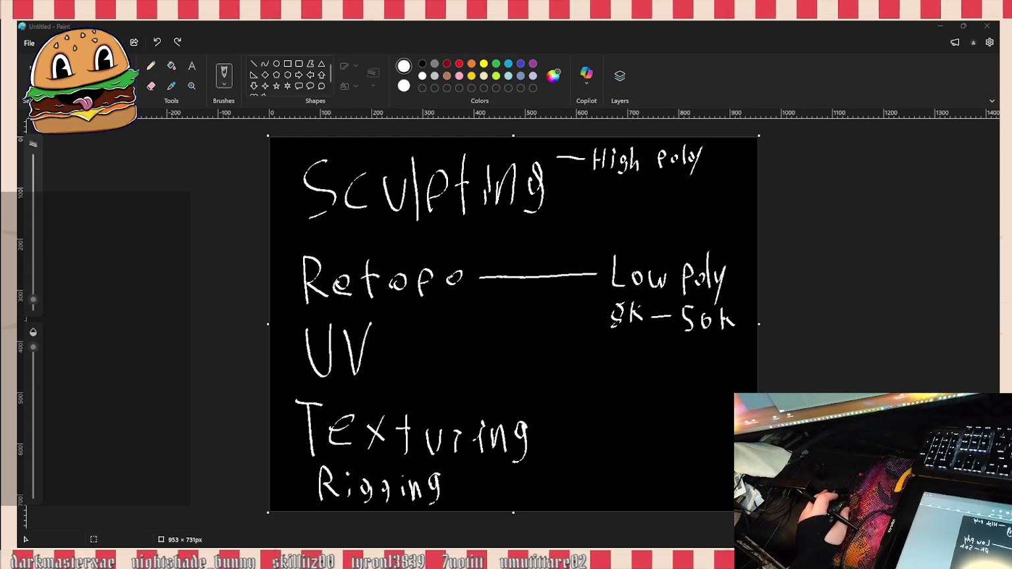
pyautogui.hotkey('alt', 'Tab')
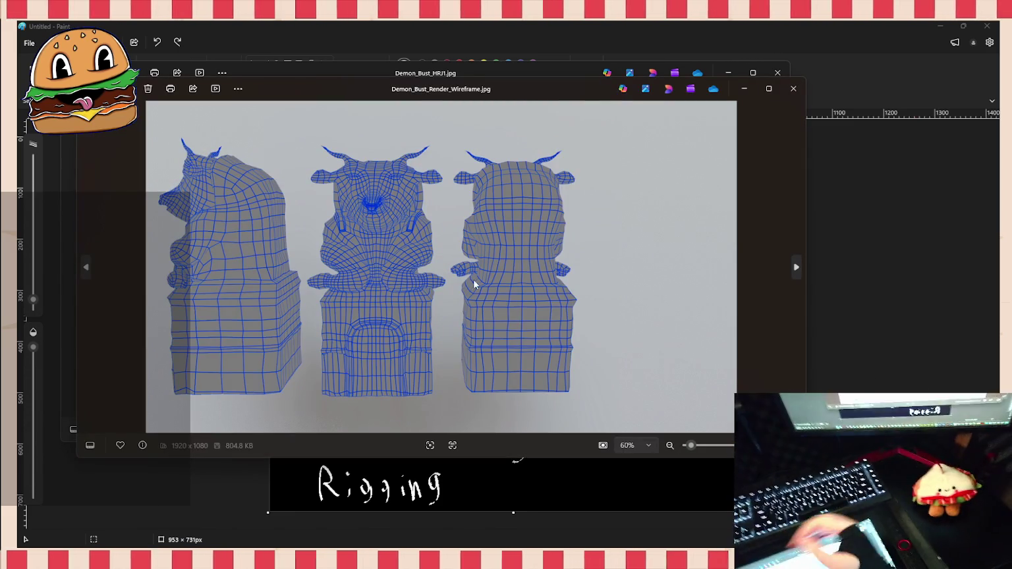
# Step: Reposition the HRJ1 sculpt render and open the wireframe and textured demon bust renders
pyautogui.moveTo(527, 83); pyautogui.dragTo(666, 127)
pyautogui.hotkey('alt', 'F4')
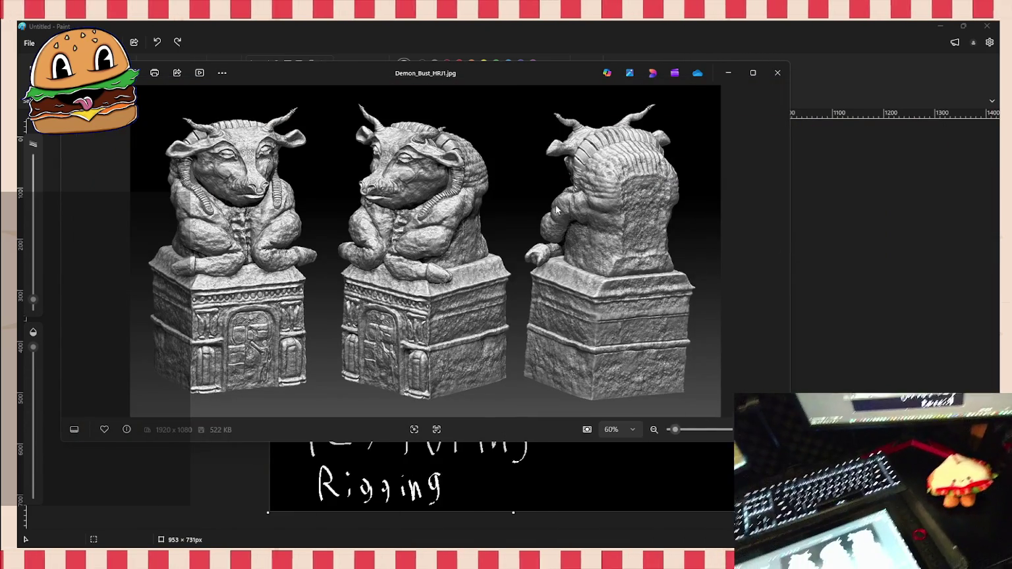
pyautogui.moveTo(498, 70)
pyautogui.mouseDown()
pyautogui.moveTo(565, 91)
pyautogui.moveTo(512, 66)
pyautogui.mouseUp()
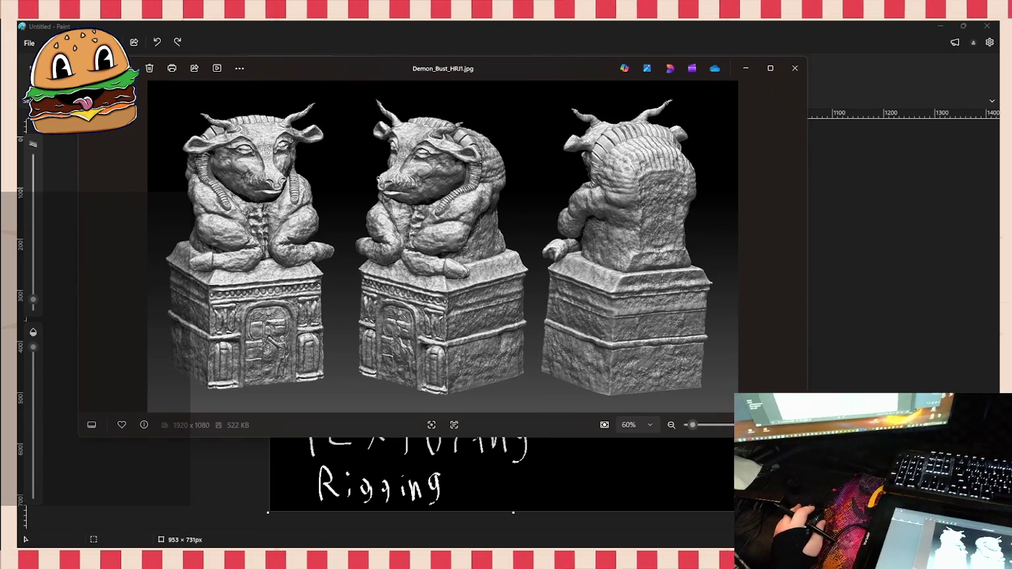
pyautogui.hotkey('alt', 'Tab')
pyautogui.press('Return')
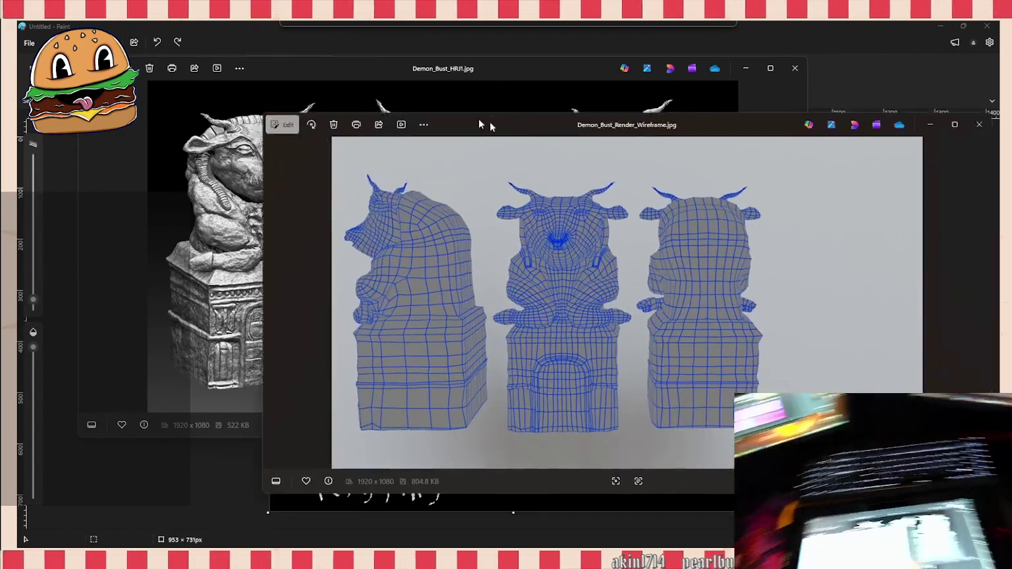
pyautogui.moveTo(480, 122); pyautogui.dragTo(317, 72)
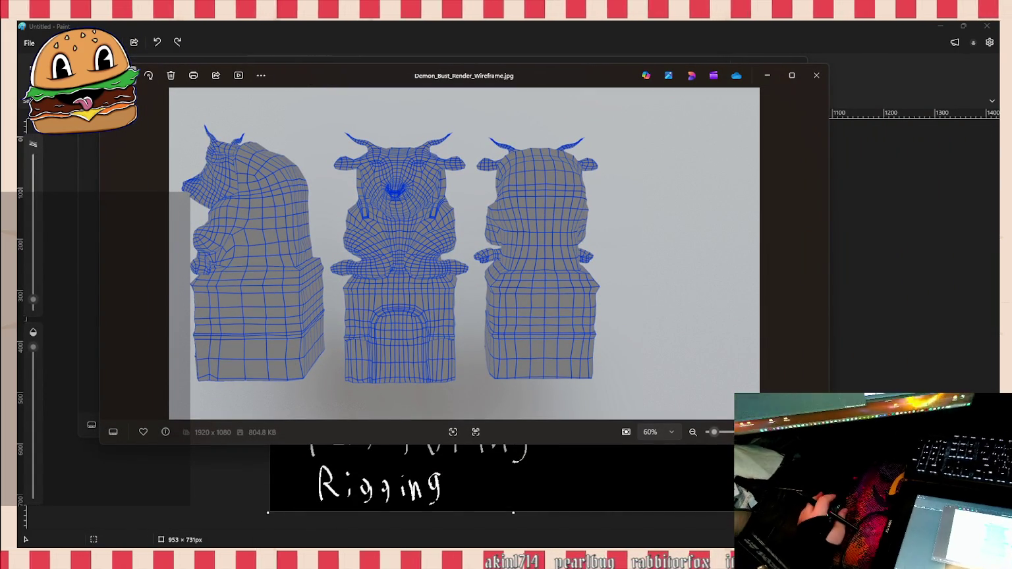
pyautogui.press('Return')
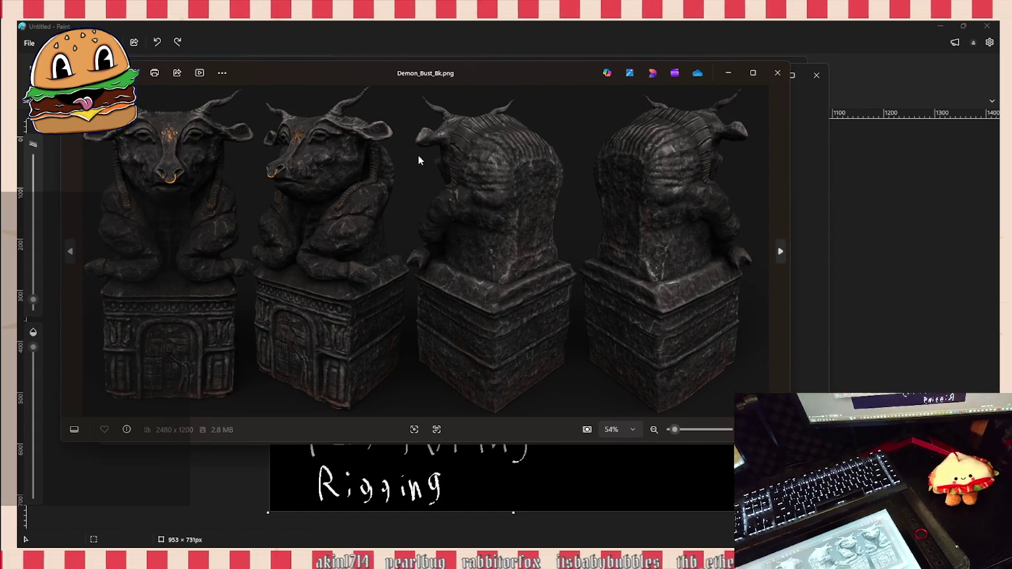
# Step: Arrange the wireframe, sculpt and textured render windows to compare them, then close all three
pyautogui.moveTo(480, 77); pyautogui.dragTo(522, 206)
pyautogui.click(486, 75)
pyautogui.moveTo(490, 79)
pyautogui.mouseDown()
pyautogui.moveTo(547, 133)
pyautogui.moveTo(501, 45)
pyautogui.mouseUp()
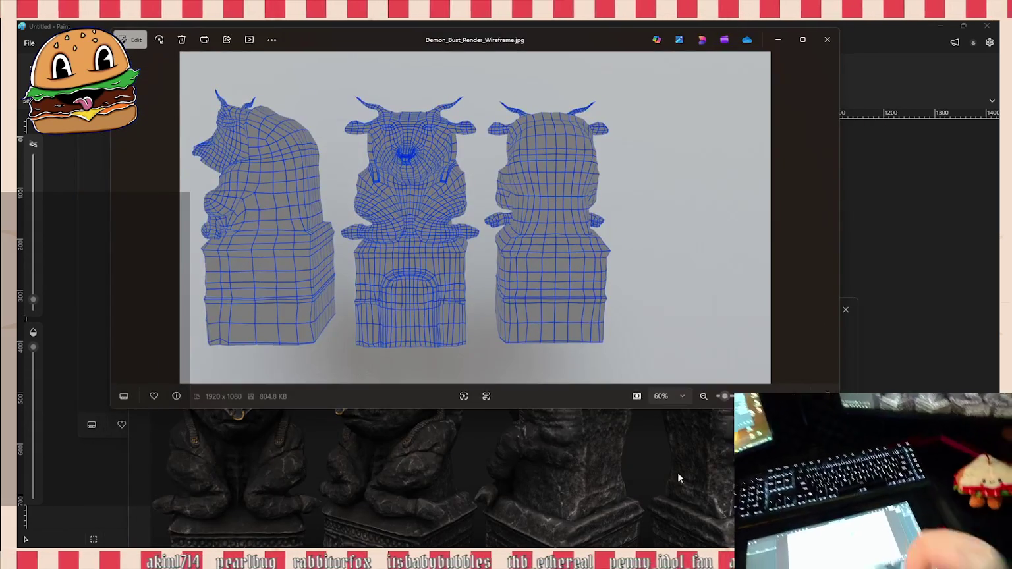
pyautogui.click(671, 459)
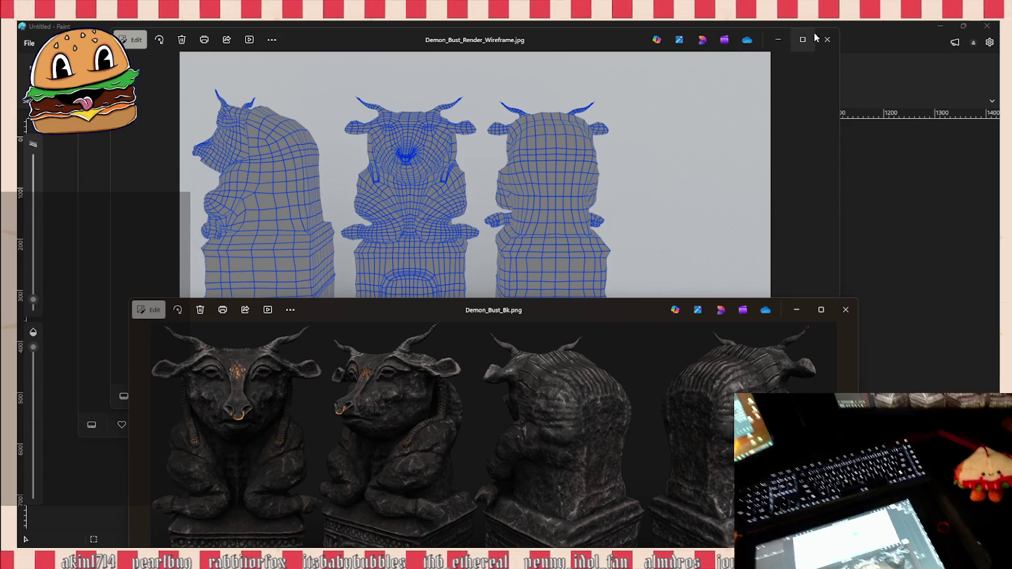
pyautogui.moveTo(598, 46); pyautogui.dragTo(944, 37)
pyautogui.click(988, 35)
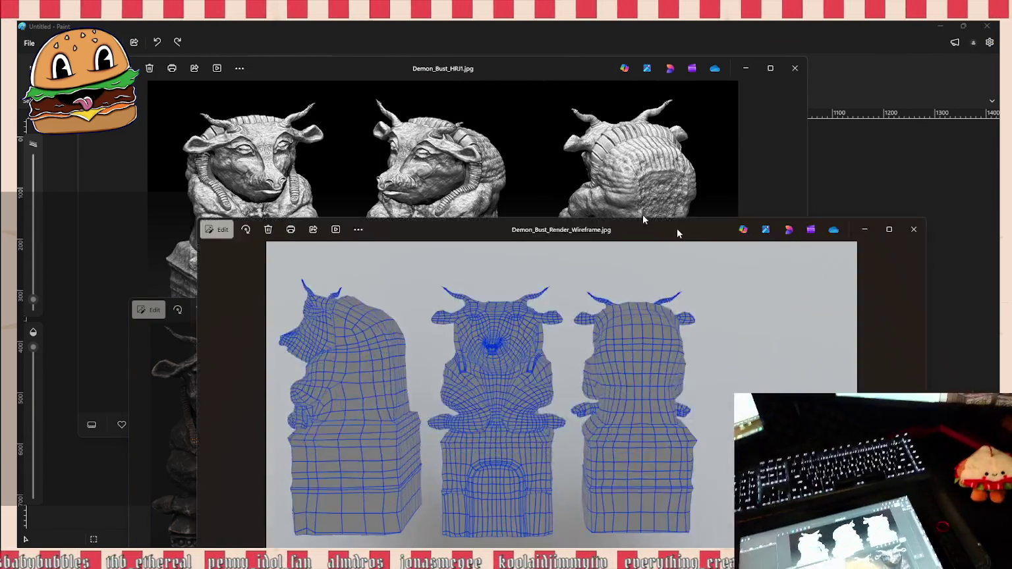
pyautogui.moveTo(642, 226); pyautogui.dragTo(556, 71)
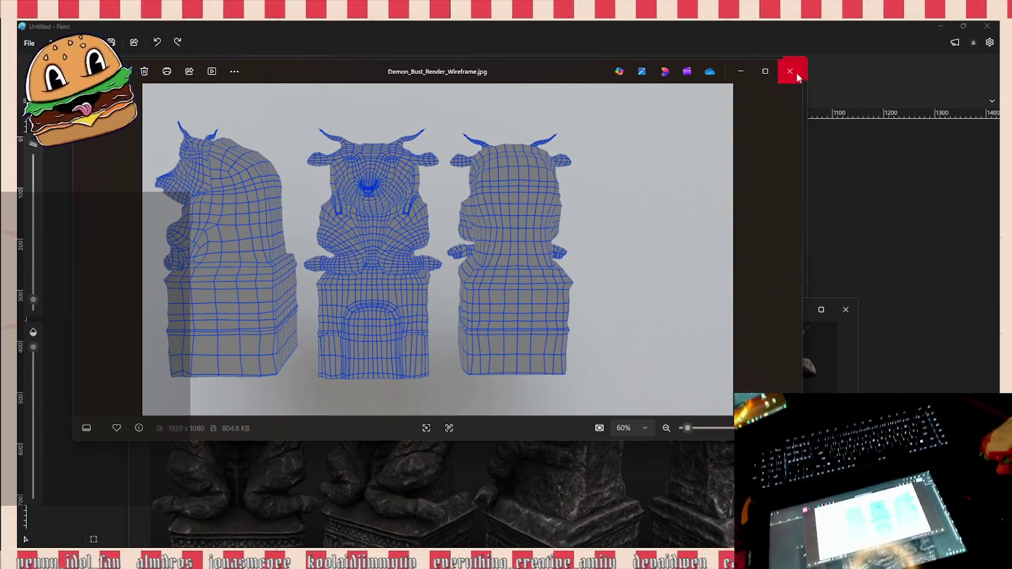
pyautogui.click(796, 72)
pyautogui.click(796, 70)
pyautogui.click(845, 316)
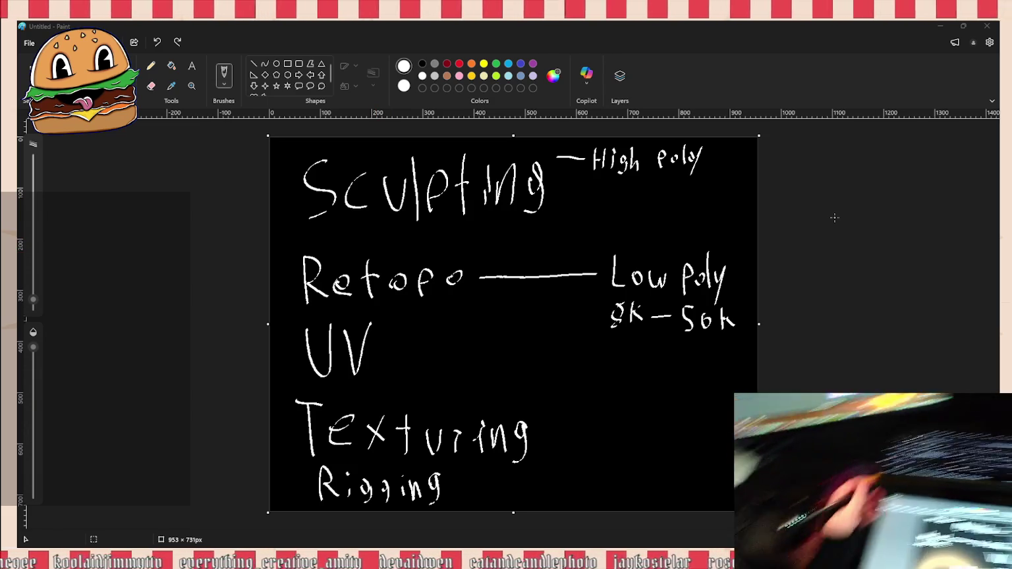
# Step: Draw a dash after UV, zoom around the Bust_Demon_Bust.png UV layout, and close it
pyautogui.moveTo(461, 364); pyautogui.dragTo(520, 359)
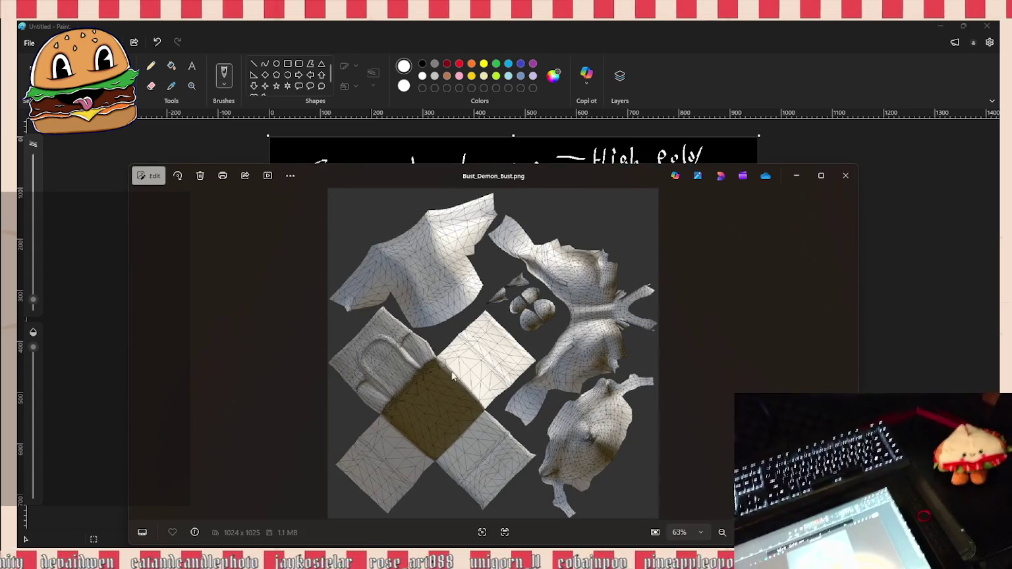
pyautogui.scroll(3, 475, 340)
pyautogui.scroll(-2, 475, 341)
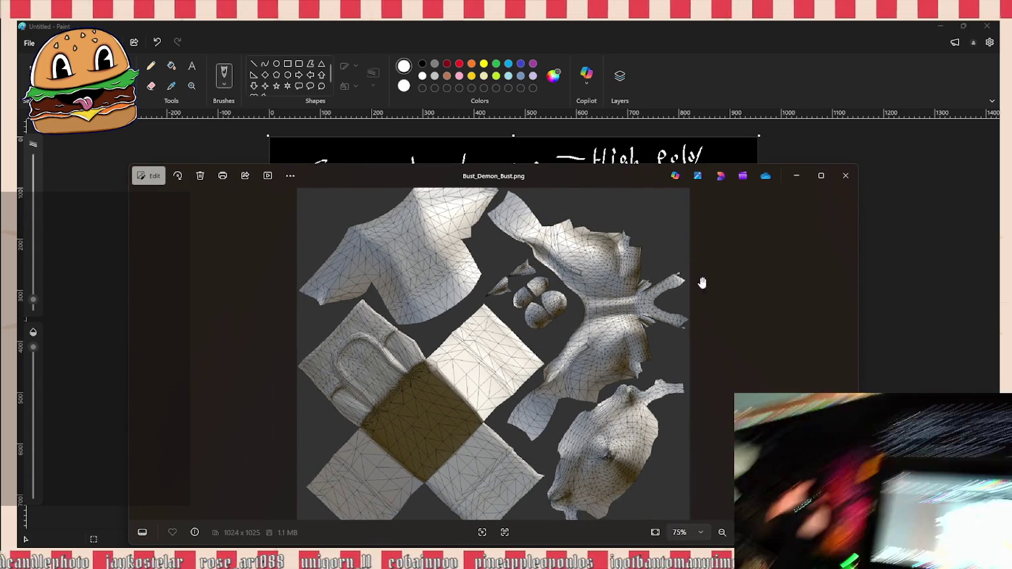
pyautogui.click(846, 175)
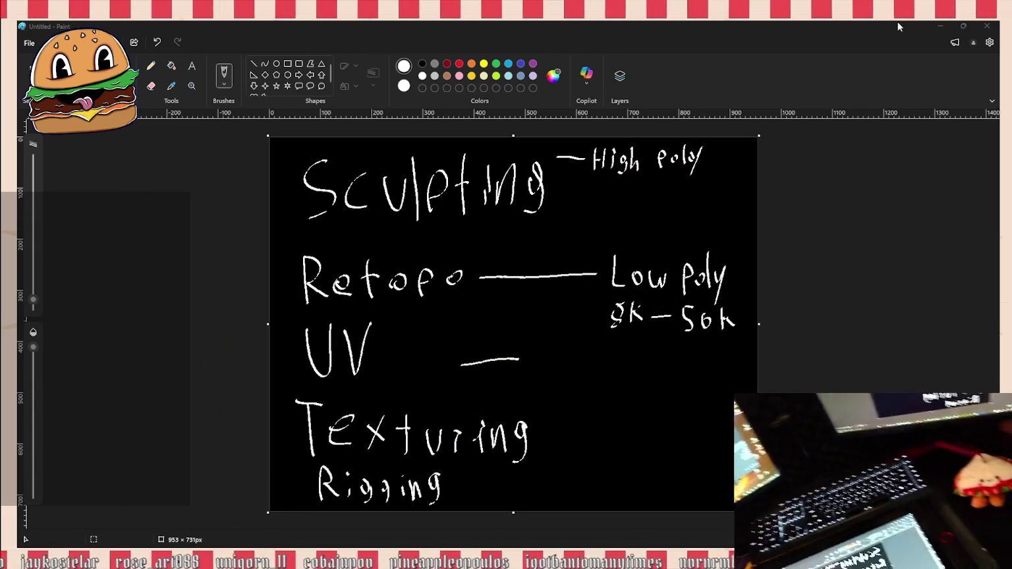
# Step: Write 'Canvas' after UV, 'Color' after Texturing and 'Animation' after Rigging
pyautogui.click(627, 370)
pyautogui.moveTo(610, 353)
pyautogui.mouseDown()
pyautogui.moveTo(607, 376)
pyautogui.moveTo(652, 375)
pyautogui.moveTo(678, 360)
pyautogui.moveTo(710, 377)
pyautogui.mouseUp()
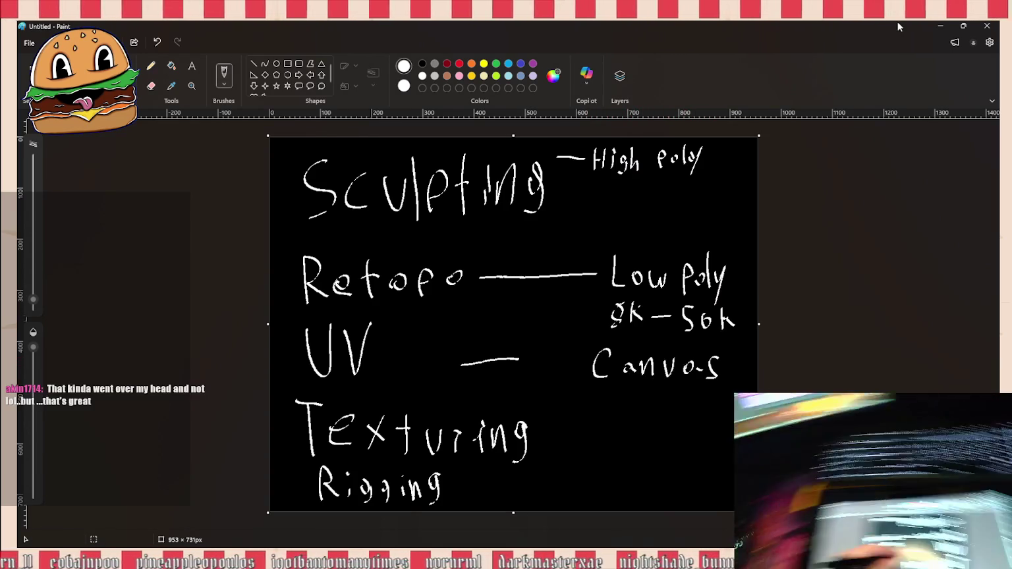
pyautogui.moveTo(548, 448)
pyautogui.mouseDown()
pyautogui.moveTo(608, 452)
pyautogui.moveTo(622, 437)
pyautogui.mouseUp()
pyautogui.moveTo(648, 425)
pyautogui.mouseDown()
pyautogui.moveTo(648, 453)
pyautogui.moveTo(681, 440)
pyautogui.mouseUp()
pyautogui.moveTo(522, 491)
pyautogui.mouseDown()
pyautogui.moveTo(592, 477)
pyautogui.moveTo(602, 499)
pyautogui.mouseUp()
pyautogui.moveTo(584, 491)
pyautogui.mouseDown()
pyautogui.moveTo(681, 499)
pyautogui.moveTo(702, 484)
pyautogui.moveTo(726, 495)
pyautogui.mouseUp()
pyautogui.click(641, 492)
pyautogui.click(691, 495)
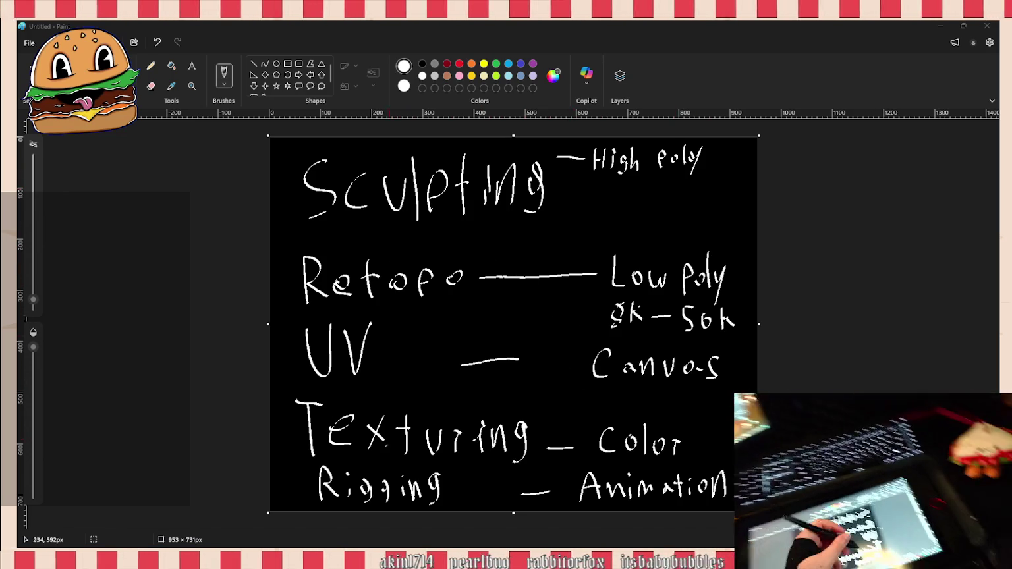
# Step: Replace a stray stroke with a white star in front of Rigging
pyautogui.moveTo(288, 467)
pyautogui.mouseDown()
pyautogui.moveTo(288, 497)
pyautogui.moveTo(302, 497)
pyautogui.mouseUp()
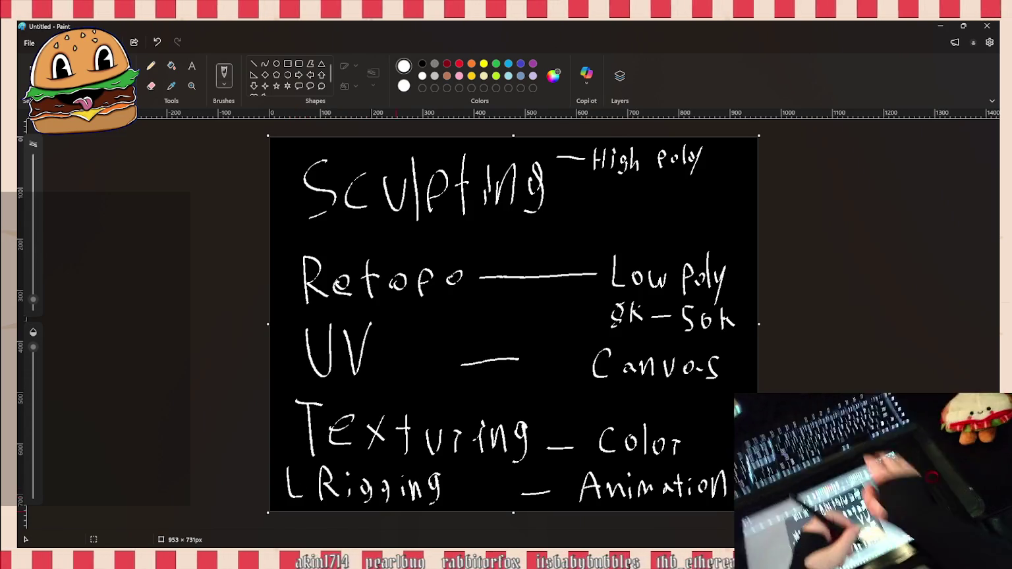
pyautogui.hotkey('ctrl', 'z')
pyautogui.moveTo(290, 496)
pyautogui.mouseDown()
pyautogui.moveTo(305, 486)
pyautogui.moveTo(273, 473)
pyautogui.mouseUp()
pyautogui.moveTo(286, 470)
pyautogui.mouseDown()
pyautogui.moveTo(298, 504)
pyautogui.moveTo(295, 460)
pyautogui.mouseUp()
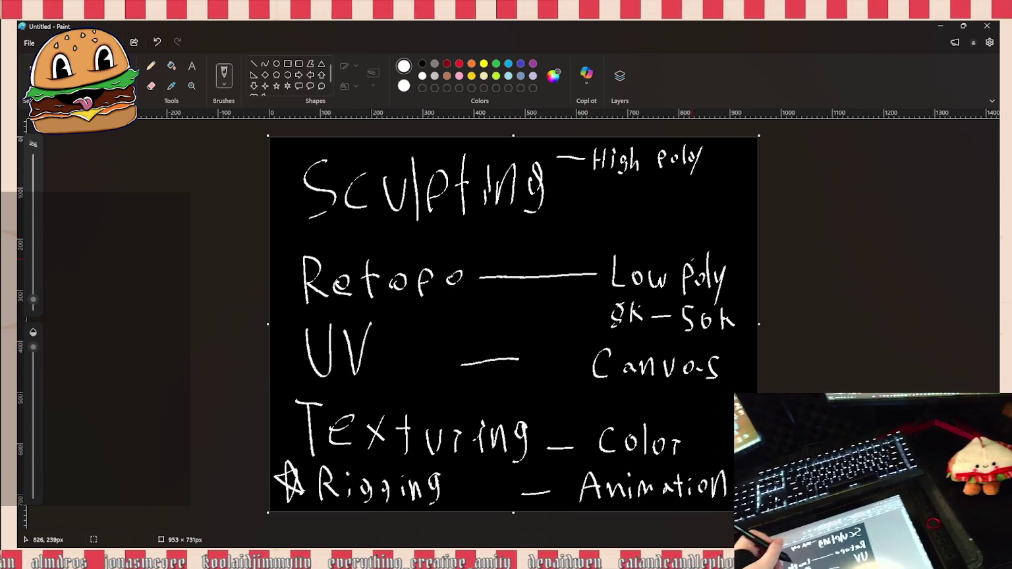
# Step: Underline Sculpting and scribble out the Retopo line in red
pyautogui.click(398, 233)
pyautogui.moveTo(311, 222); pyautogui.dragTo(528, 227)
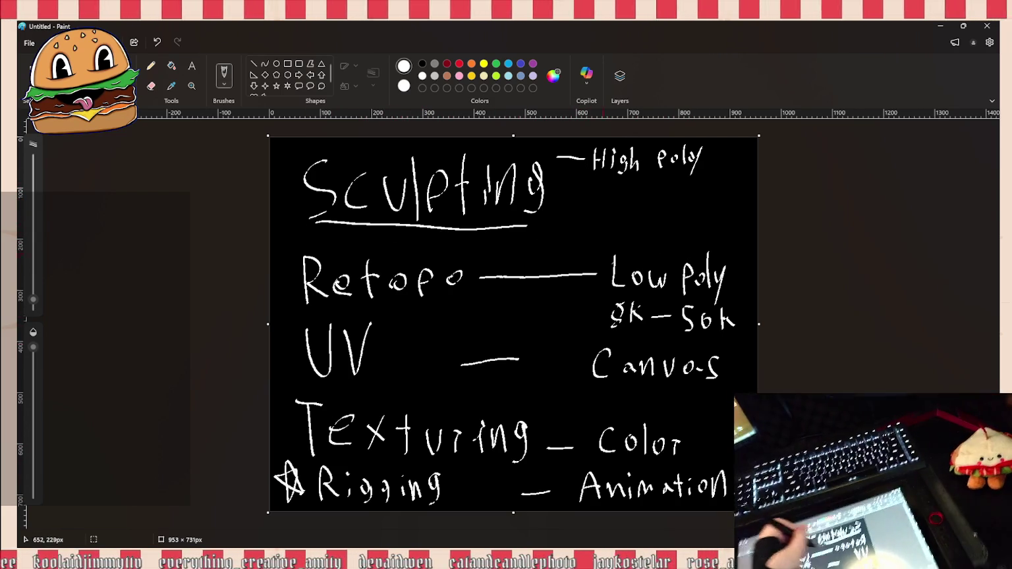
pyautogui.moveTo(305, 287); pyautogui.dragTo(625, 258)
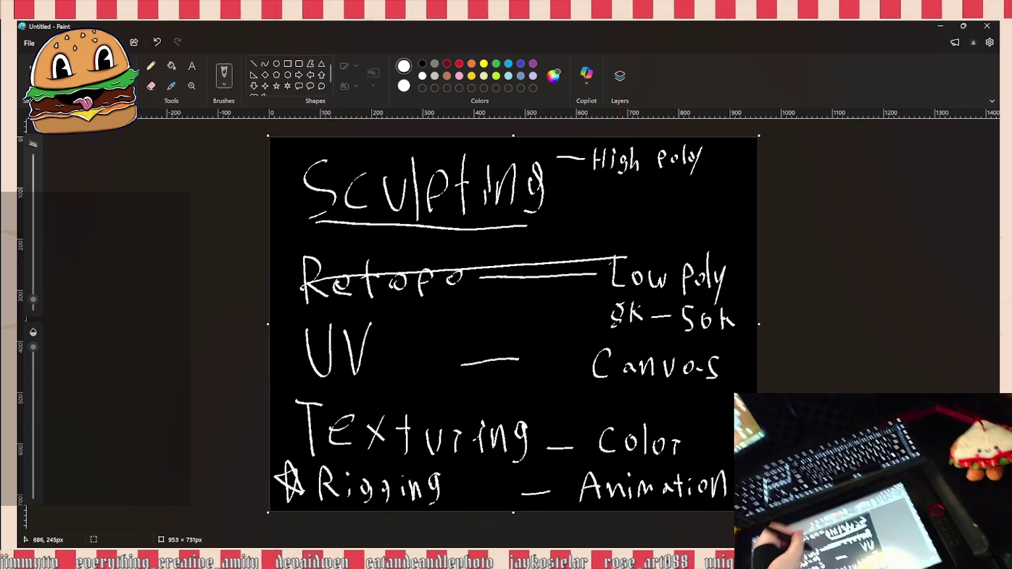
pyautogui.click(459, 63)
pyautogui.moveTo(318, 284); pyautogui.dragTo(702, 262)
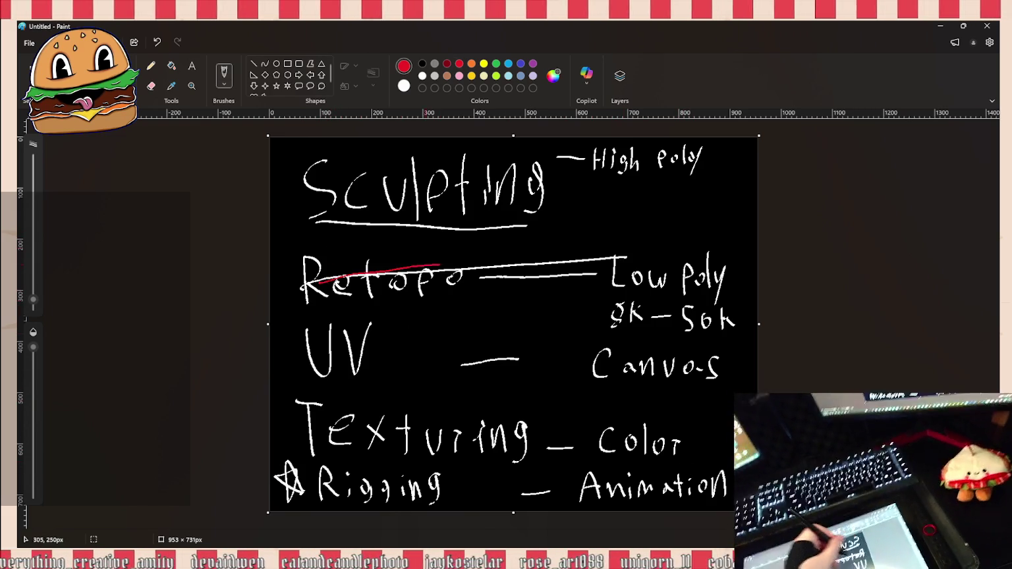
pyautogui.moveTo(309, 250)
pyautogui.mouseDown()
pyautogui.moveTo(443, 285)
pyautogui.moveTo(640, 312)
pyautogui.moveTo(616, 280)
pyautogui.moveTo(598, 278)
pyautogui.mouseUp()
pyautogui.moveTo(726, 307)
pyautogui.mouseDown()
pyautogui.moveTo(724, 278)
pyautogui.moveTo(666, 290)
pyautogui.moveTo(445, 284)
pyautogui.moveTo(338, 310)
pyautogui.moveTo(303, 290)
pyautogui.mouseUp()
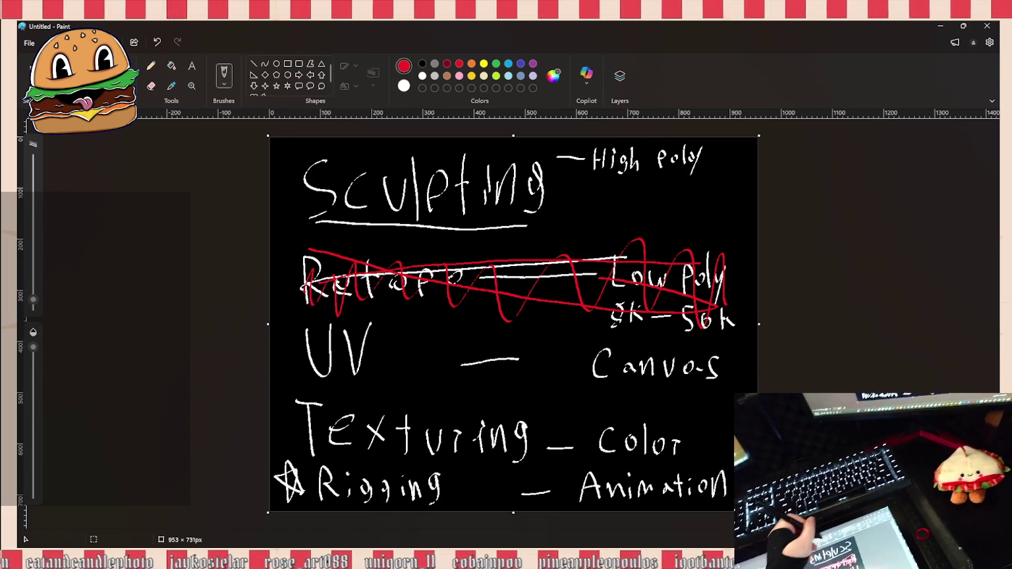
# Step: Switch back to white and write '– Low poly' under High poly
pyautogui.click(423, 76)
pyautogui.moveTo(566, 205); pyautogui.dragTo(608, 213)
pyautogui.moveTo(617, 200); pyautogui.dragTo(705, 208)
pyautogui.moveTo(714, 188); pyautogui.dragTo(696, 236)
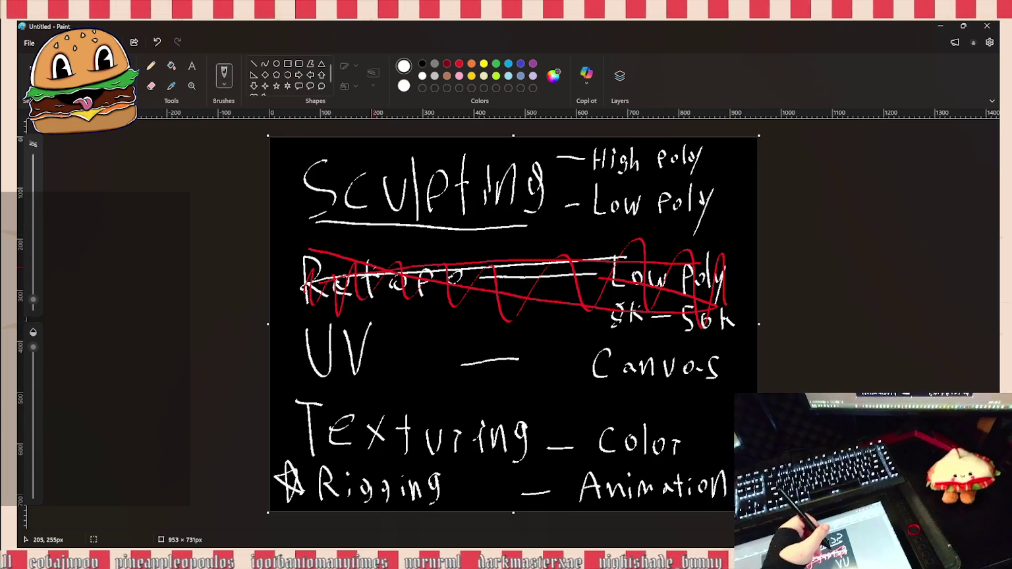
# Step: Draw a white bracket beside the UV and Texturing notes, then return to ZBrush
pyautogui.click(415, 143)
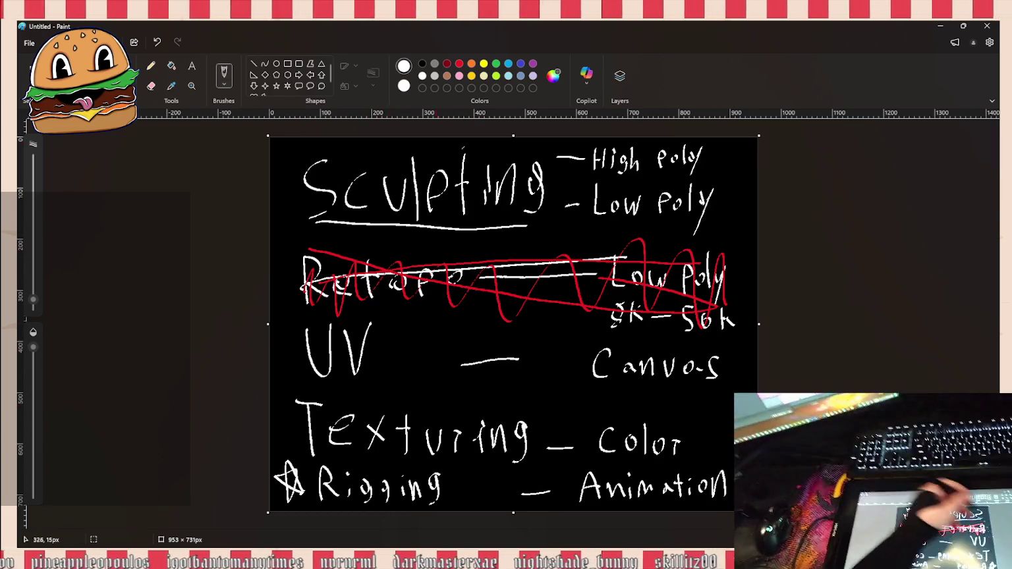
pyautogui.click(607, 242)
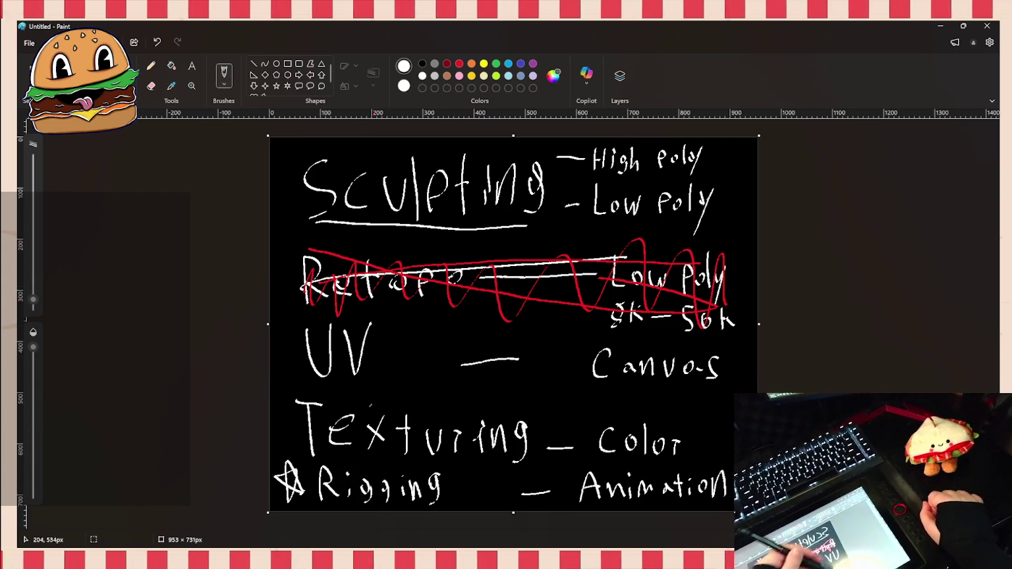
pyautogui.moveTo(287, 321)
pyautogui.mouseDown()
pyautogui.moveTo(290, 454)
pyautogui.moveTo(305, 455)
pyautogui.moveTo(319, 320)
pyautogui.mouseUp()
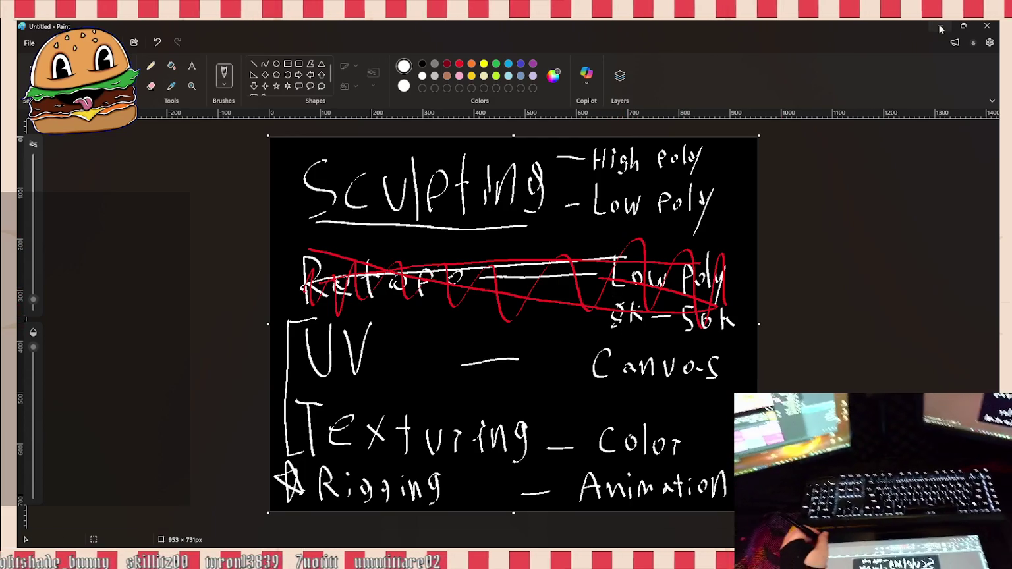
pyautogui.hotkey('alt', 'Tab')
pyautogui.moveTo(690, 385); pyautogui.dragTo(694, 387)
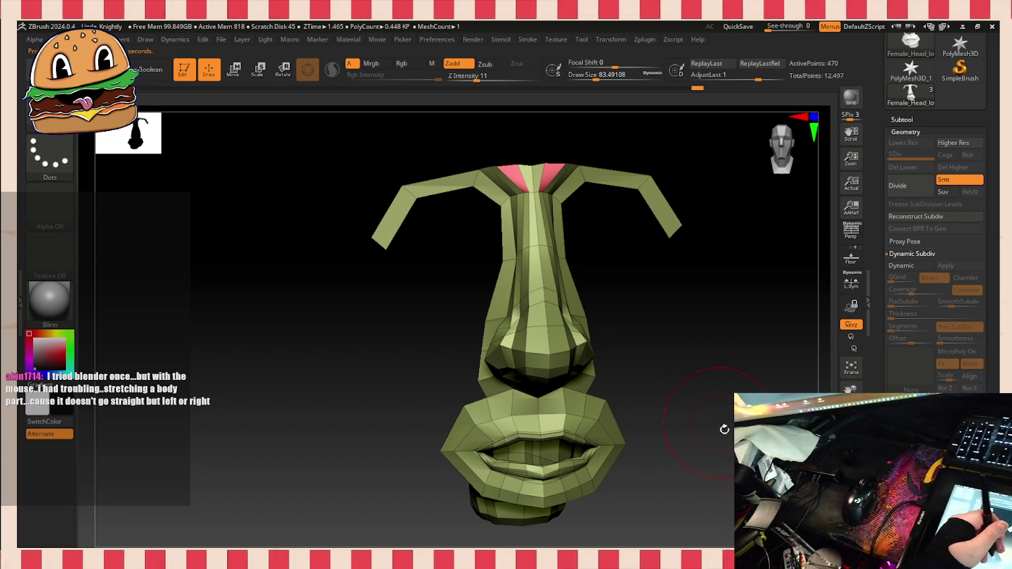
# Step: Orbit the green nose-and-lips piece to its right side, then bring up LightBox
pyautogui.moveTo(717, 424); pyautogui.dragTo(752, 478)
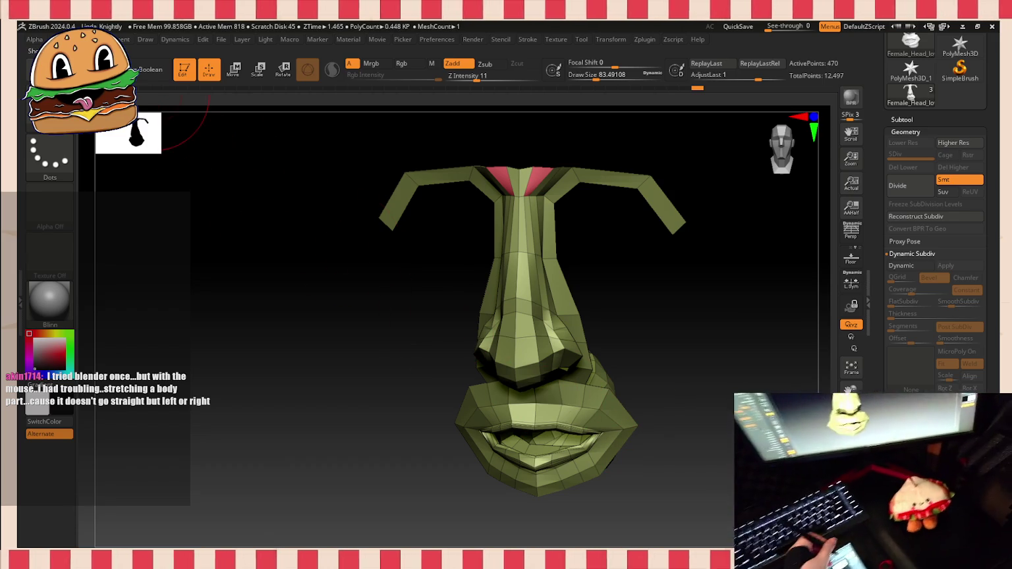
pyautogui.press(',')
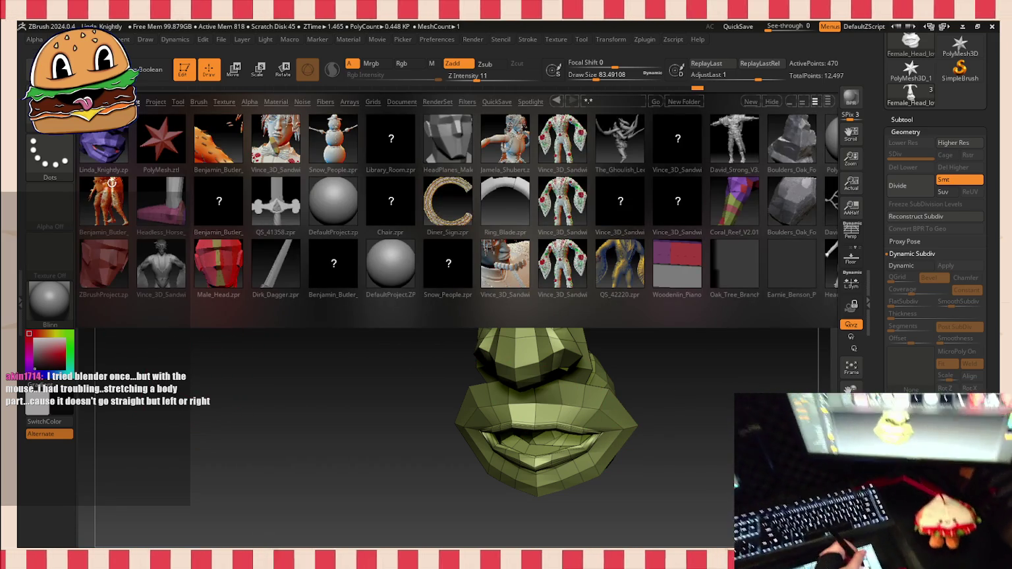
# Step: Open Benjamin_Butler_Mid_Poly without saving the current project, and frame its eye spheres
pyautogui.doubleClick(112, 184)
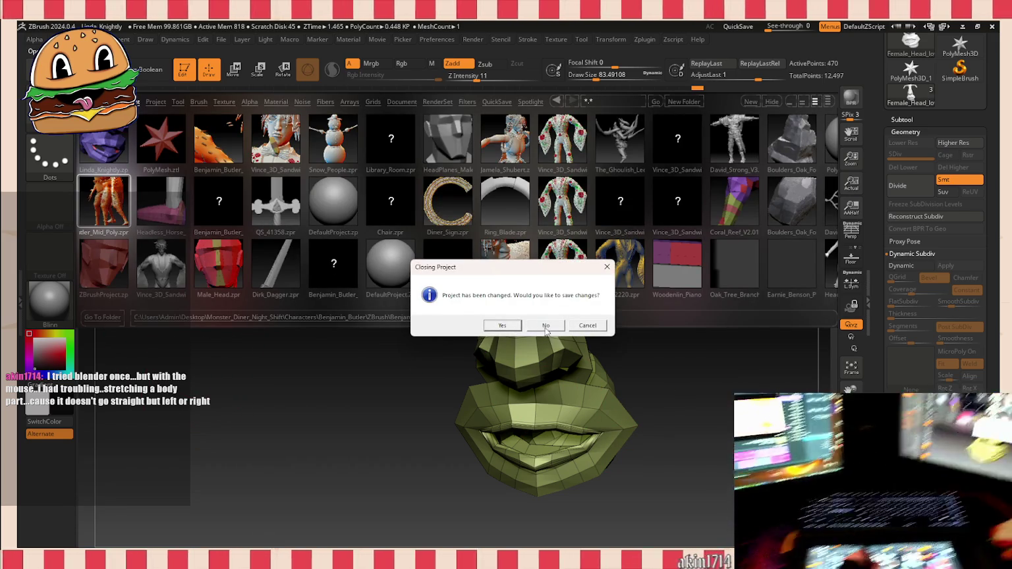
pyautogui.click(546, 326)
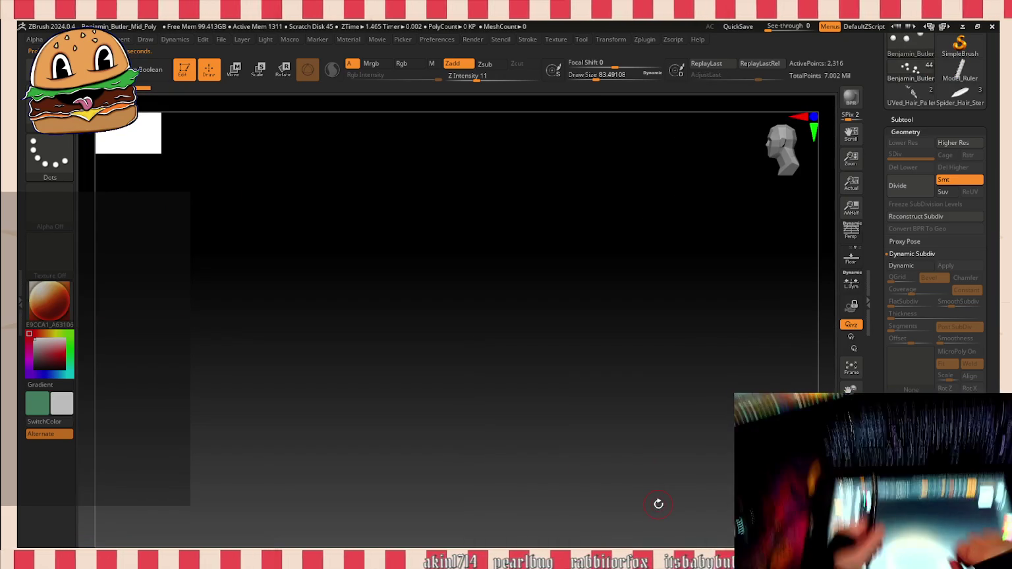
pyautogui.click(902, 120)
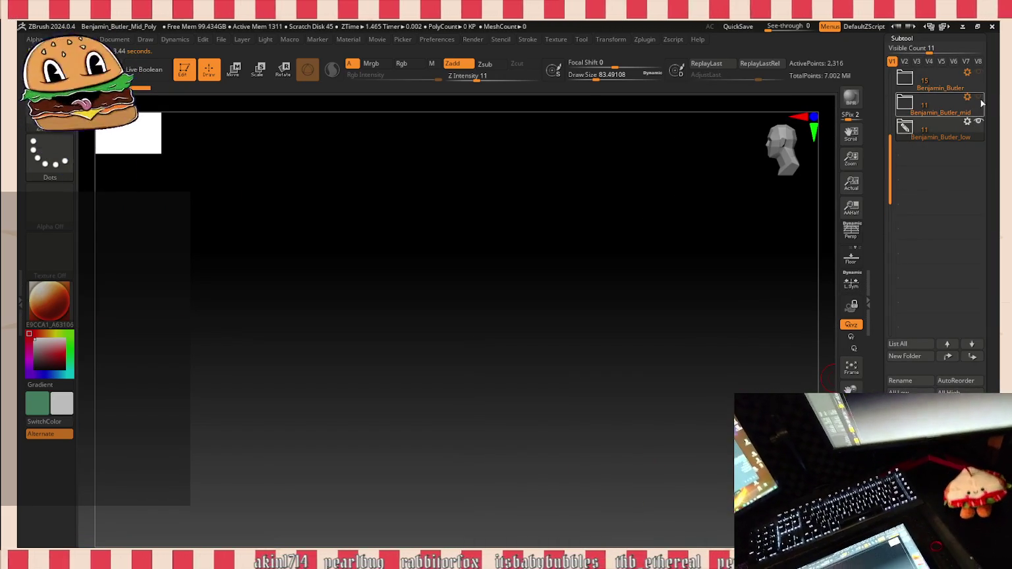
pyautogui.click(851, 367)
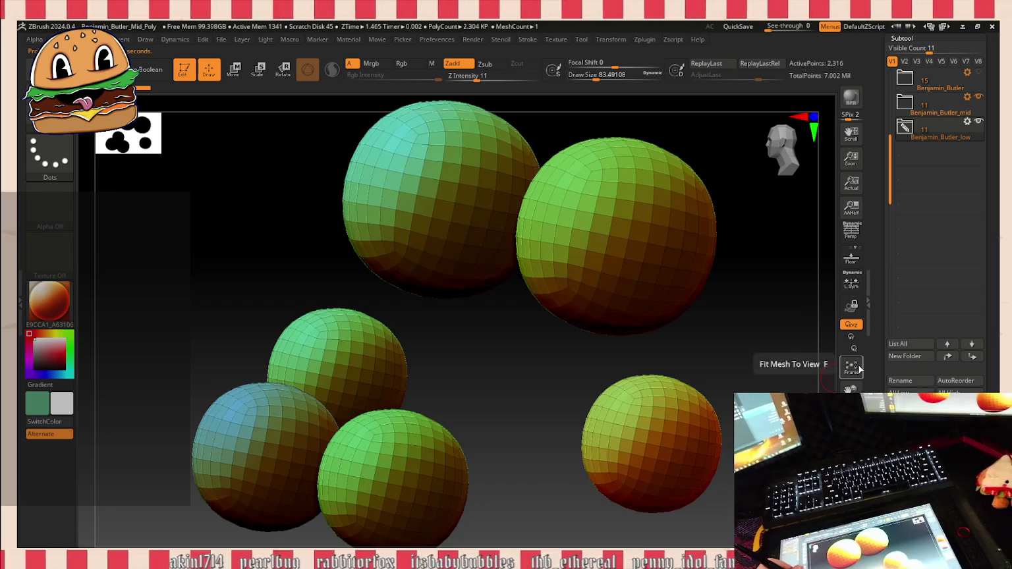
# Step: Show the mid and low folders, frame the spider-butler from the front, and expand Benjamin_Butler_mid
pyautogui.click(978, 96)
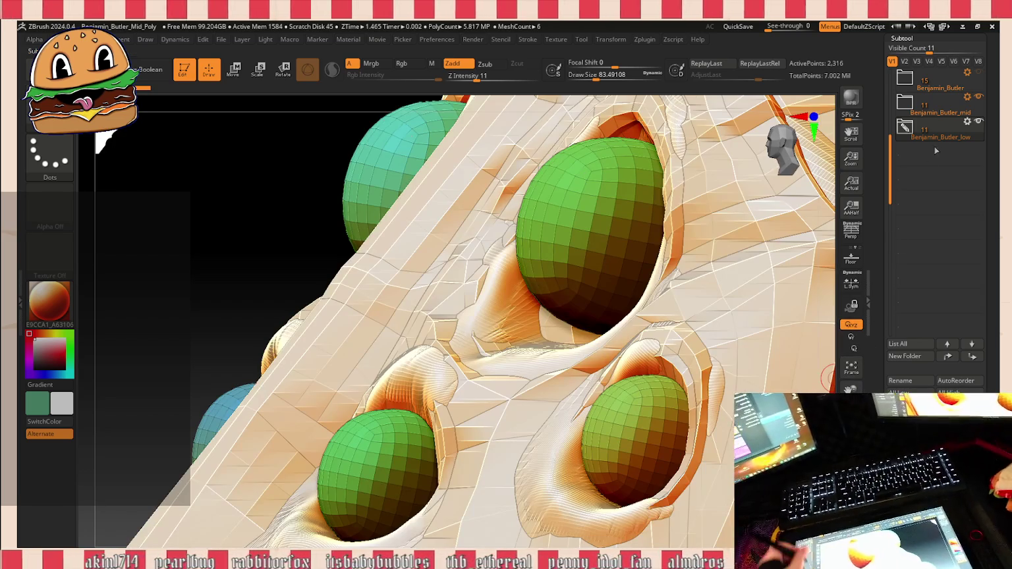
pyautogui.click(980, 114)
pyautogui.click(978, 121)
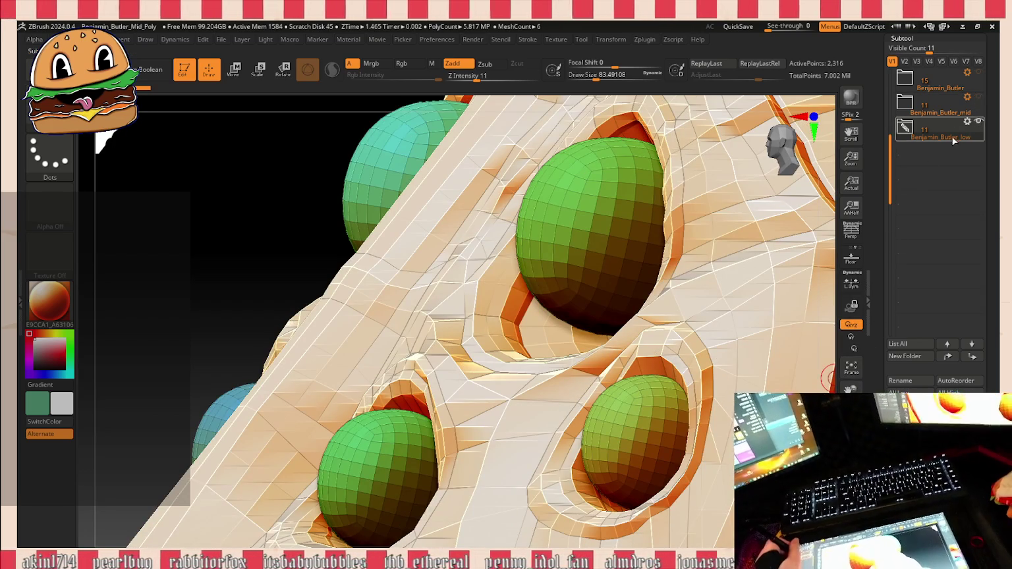
pyautogui.click(851, 367)
pyautogui.moveTo(659, 297); pyautogui.dragTo(560, 297)
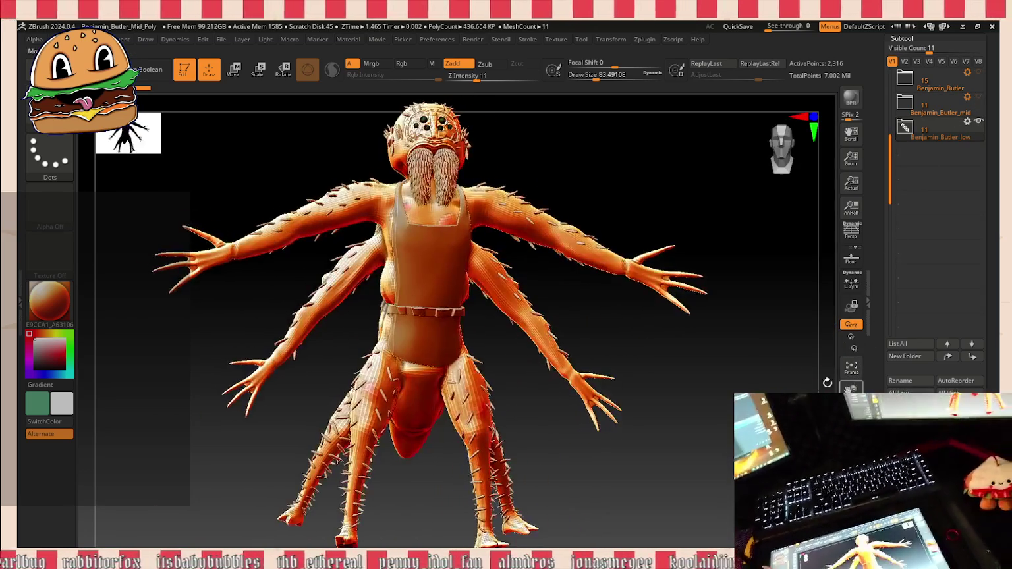
pyautogui.moveTo(659, 296); pyautogui.dragTo(626, 297)
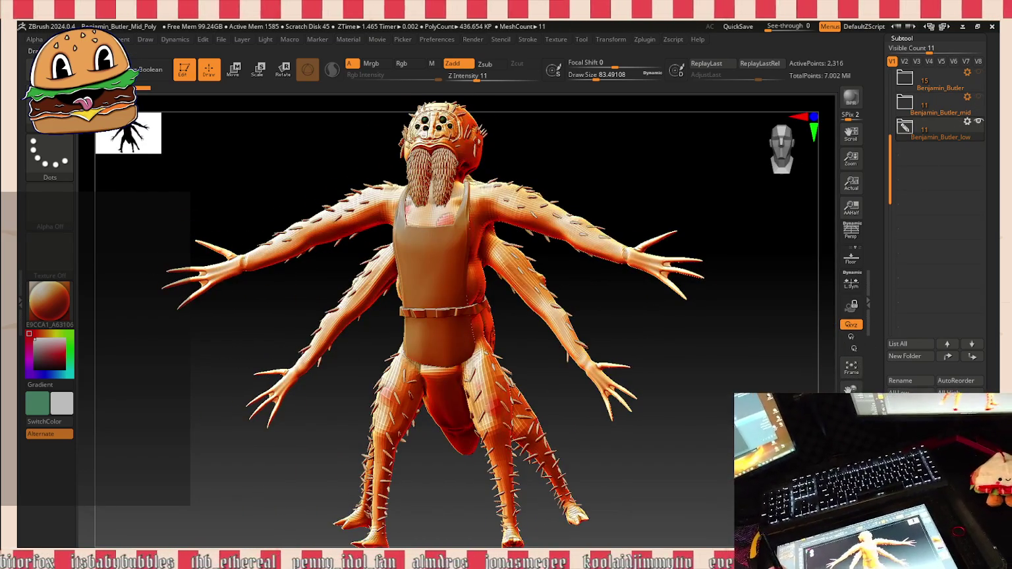
pyautogui.click(969, 104)
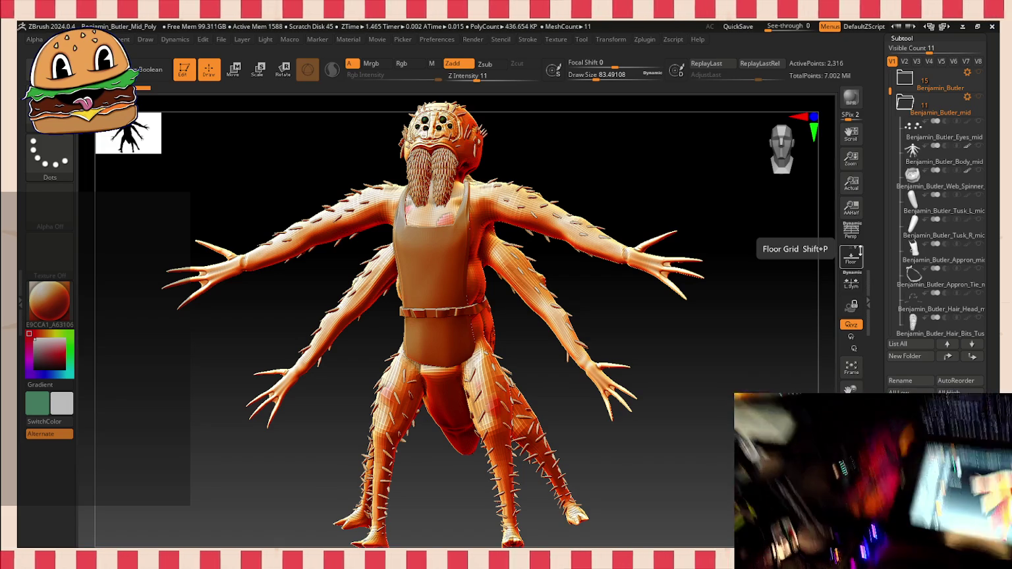
pyautogui.moveTo(713, 316)
pyautogui.mouseDown()
pyautogui.moveTo(739, 328)
pyautogui.moveTo(756, 368)
pyautogui.moveTo(737, 351)
pyautogui.moveTo(725, 402)
pyautogui.moveTo(758, 461)
pyautogui.moveTo(631, 307)
pyautogui.mouseUp()
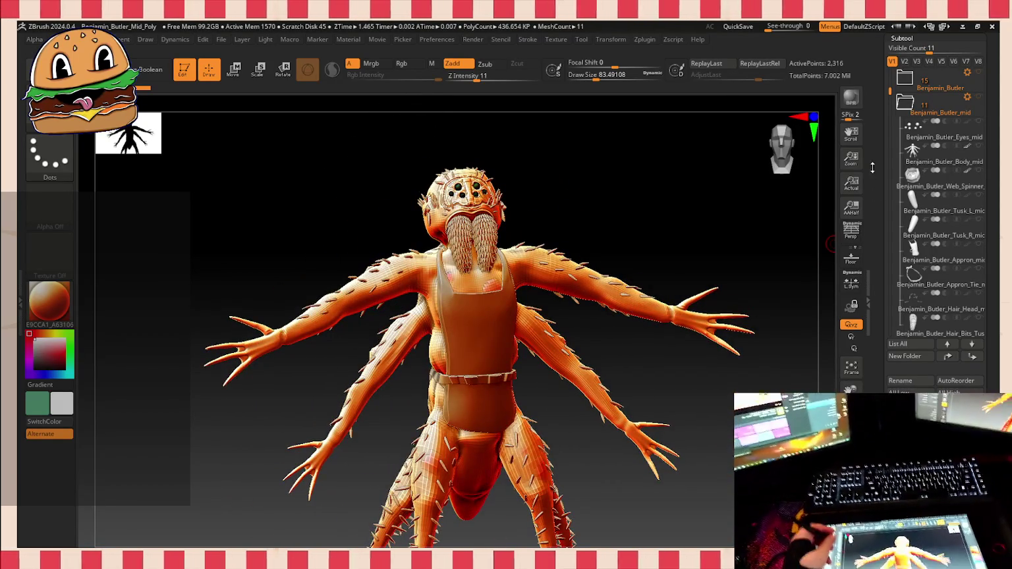
# Step: Collapse the Benjamin_Butler_mid folder and turn the spider-butler's body to face the camera
pyautogui.scroll(-1, 922, 165)
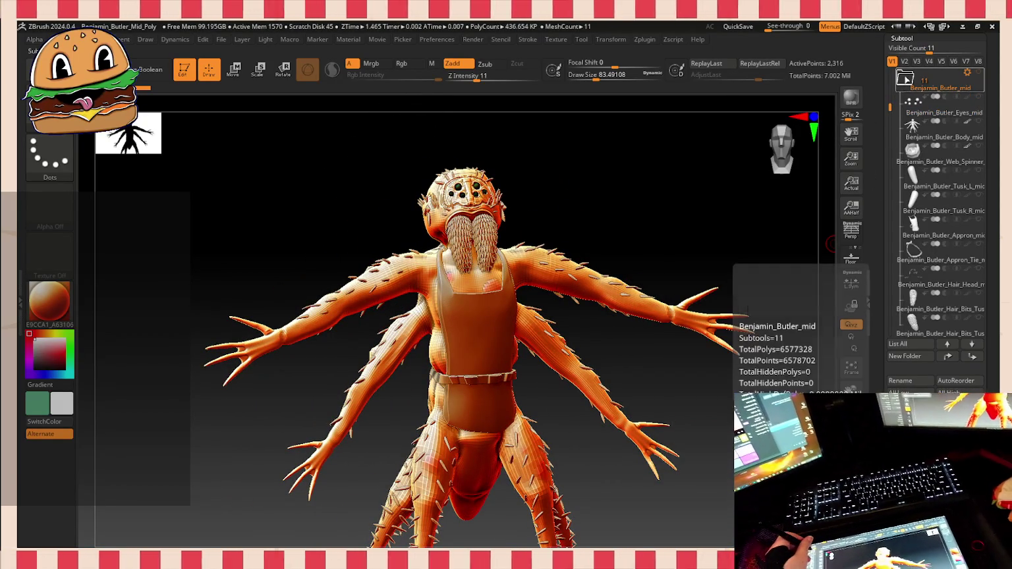
pyautogui.click(904, 89)
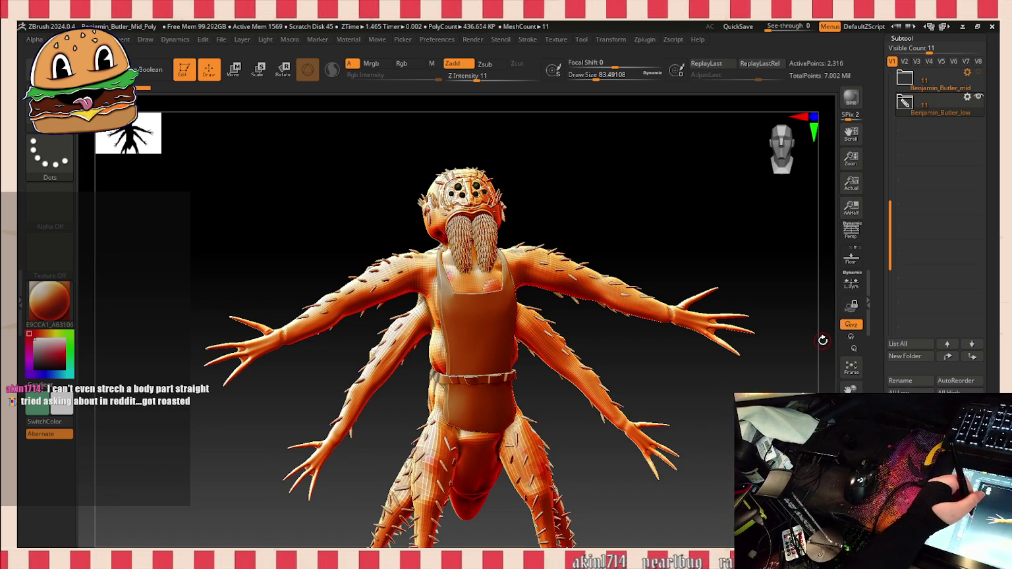
pyautogui.moveTo(766, 362)
pyautogui.mouseDown()
pyautogui.moveTo(725, 369)
pyautogui.moveTo(748, 324)
pyautogui.moveTo(778, 343)
pyautogui.mouseUp()
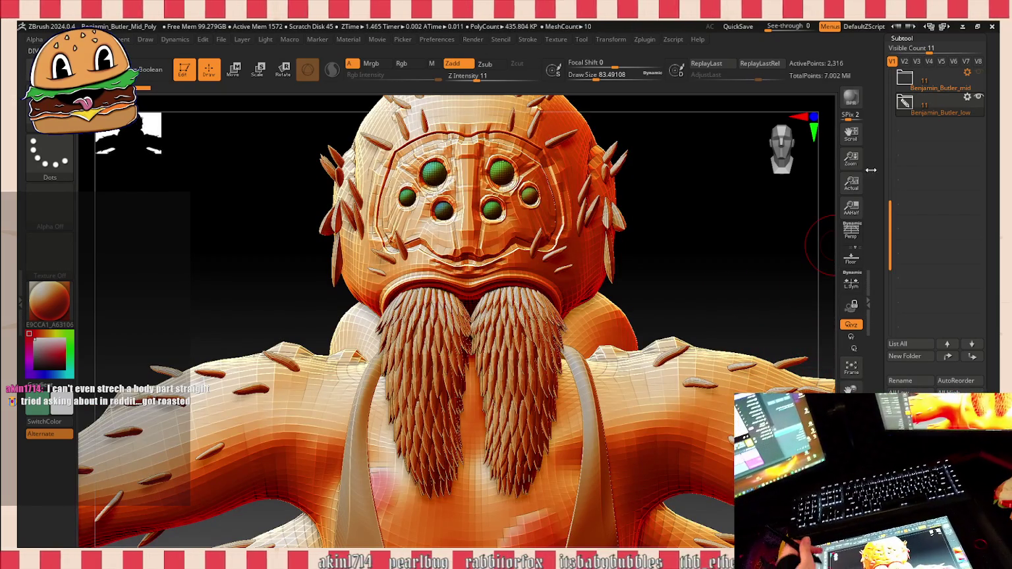
pyautogui.moveTo(890, 250)
pyautogui.mouseDown()
pyautogui.moveTo(888, 352)
pyautogui.moveTo(887, 220)
pyautogui.mouseUp()
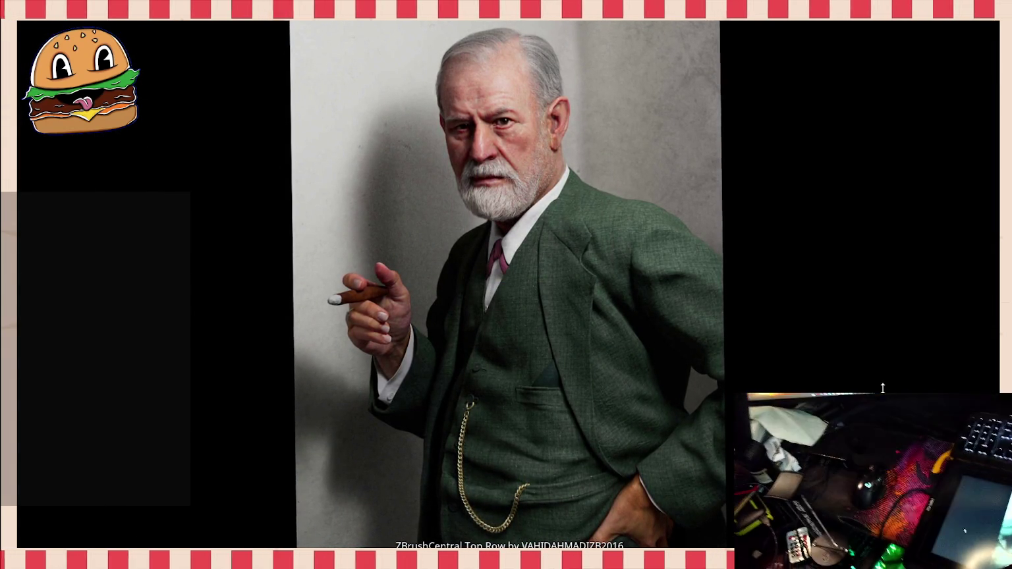
# Step: Leave the full-screen green-suit reference photo and switch back to ZBrush
pyautogui.hotkey('alt', 'Tab')
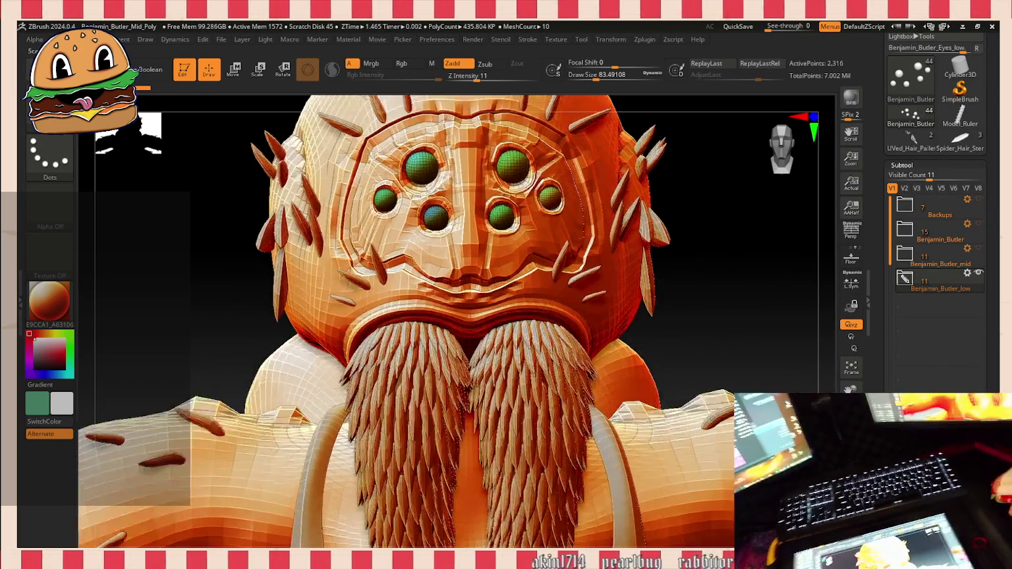
# Step: Zoom in close on the six green eyes, then refit and zoom out to the whole head
pyautogui.keyDown('alt'); pyautogui.moveTo(764, 288); pyautogui.dragTo(749, 250); pyautogui.keyUp('alt')
pyautogui.moveTo(851, 159); pyautogui.dragTo(851, 142)
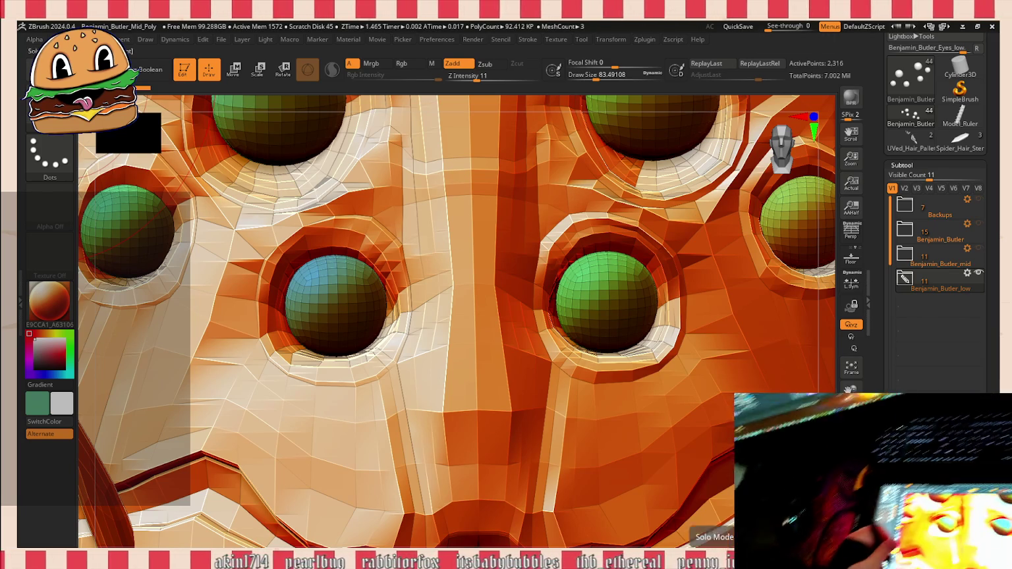
pyautogui.click(852, 366)
pyautogui.moveTo(646, 317)
pyautogui.keyDown('ctrl'); pyautogui.mouseDown(button='right')
pyautogui.moveTo(641, 396)
pyautogui.moveTo(840, 384)
pyautogui.moveTo(800, 393)
pyautogui.mouseUp(button='right'); pyautogui.keyUp('ctrl')
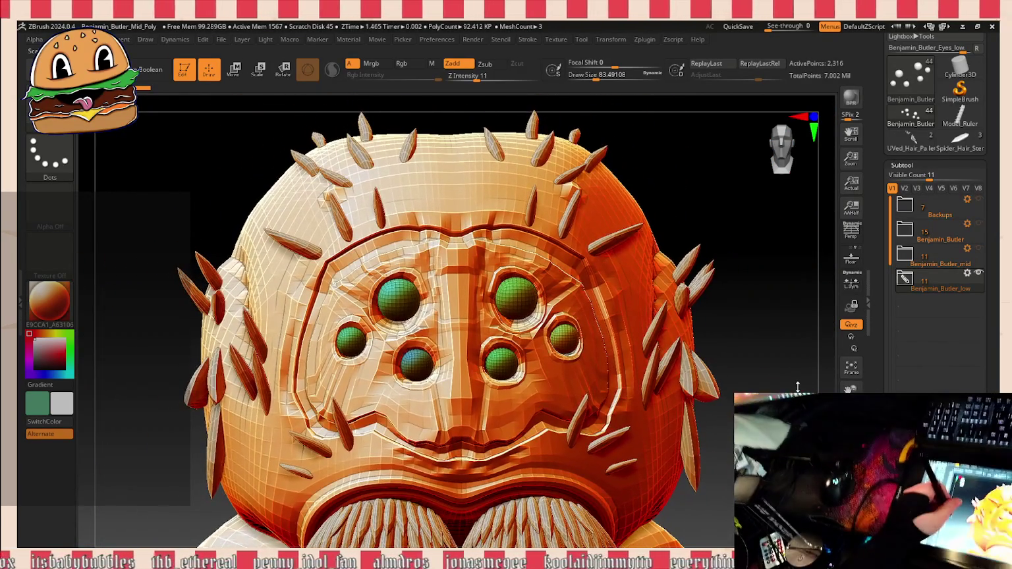
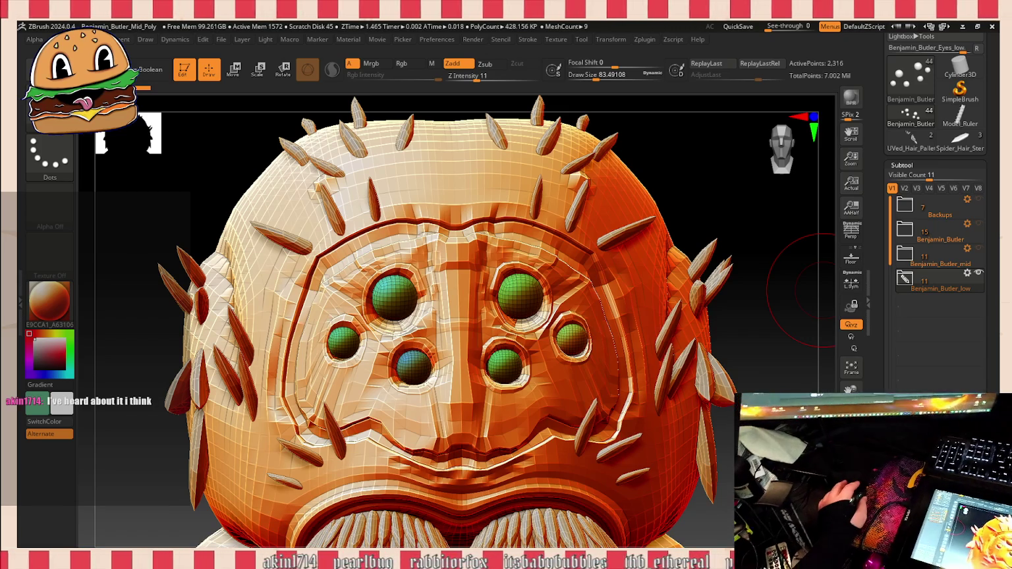
# Step: Save the Benjamin_Butler sculpt with Ctrl+S and minimise the ZBrush window
pyautogui.hotkey('ctrl', 's')
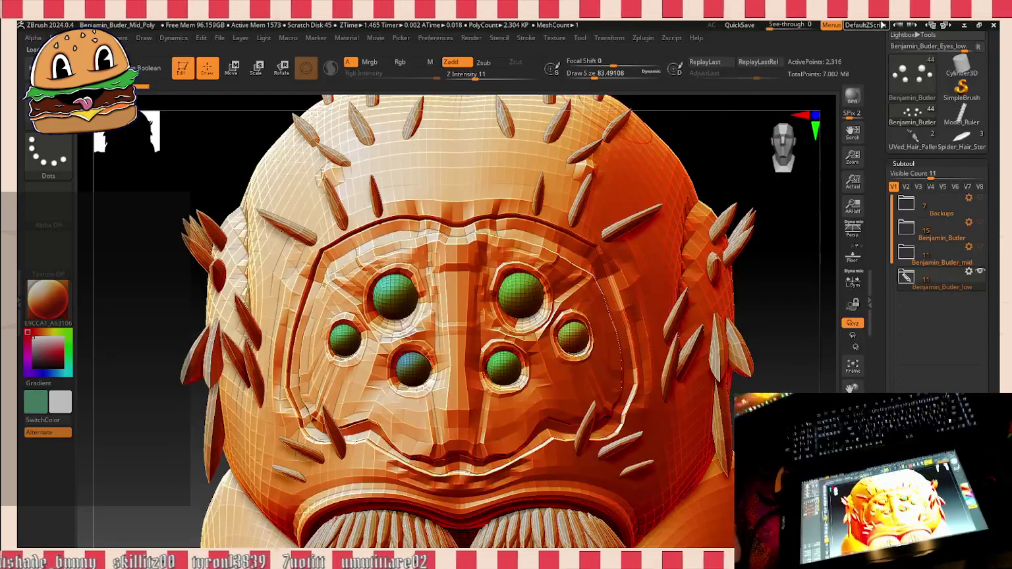
pyautogui.click(965, 26)
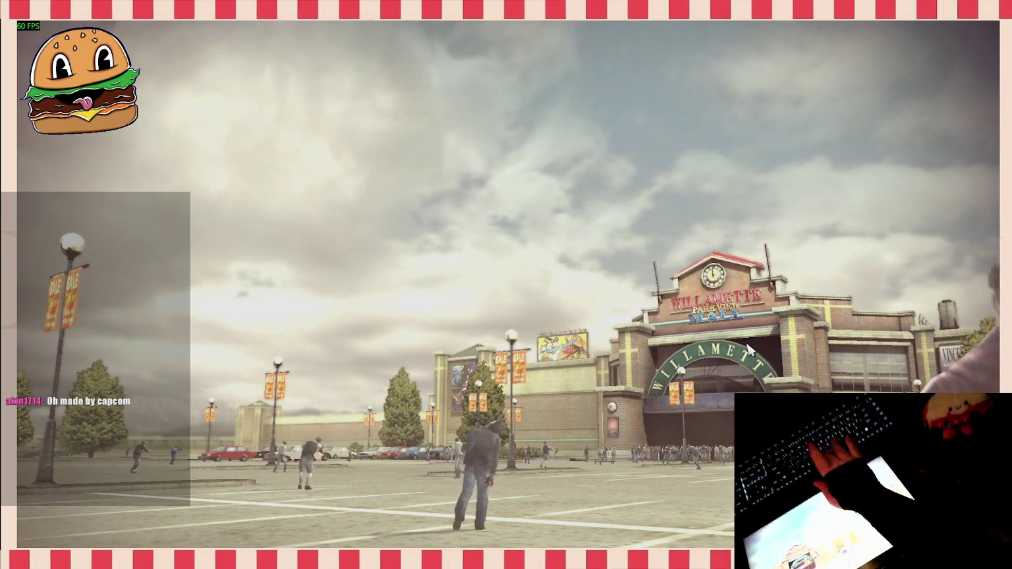
# Step: Continue the saved game, lower music to about 2 bars and effects to about 7, then resume
pyautogui.press('Return')
pyautogui.press('Return')
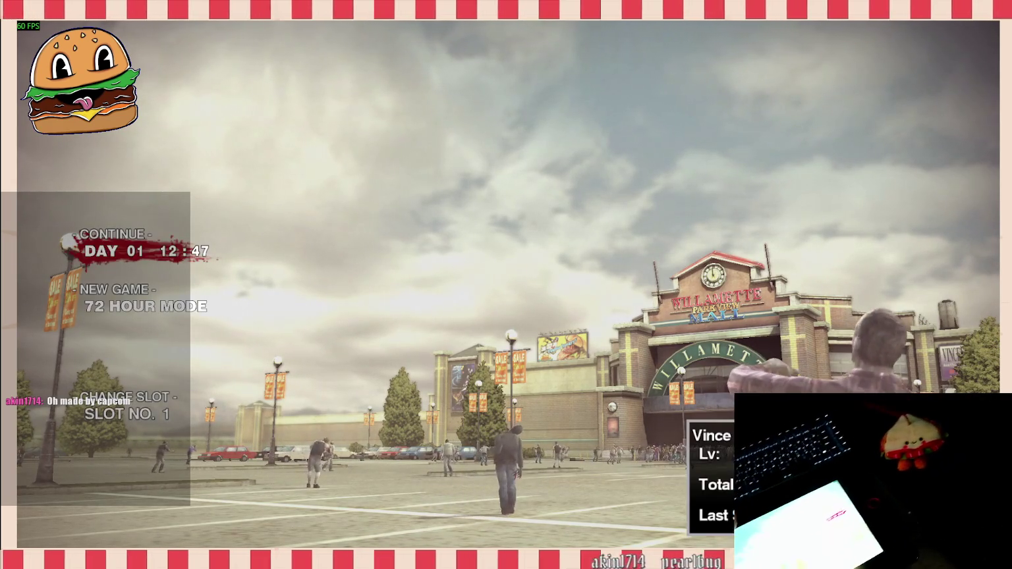
pyautogui.press('Return')
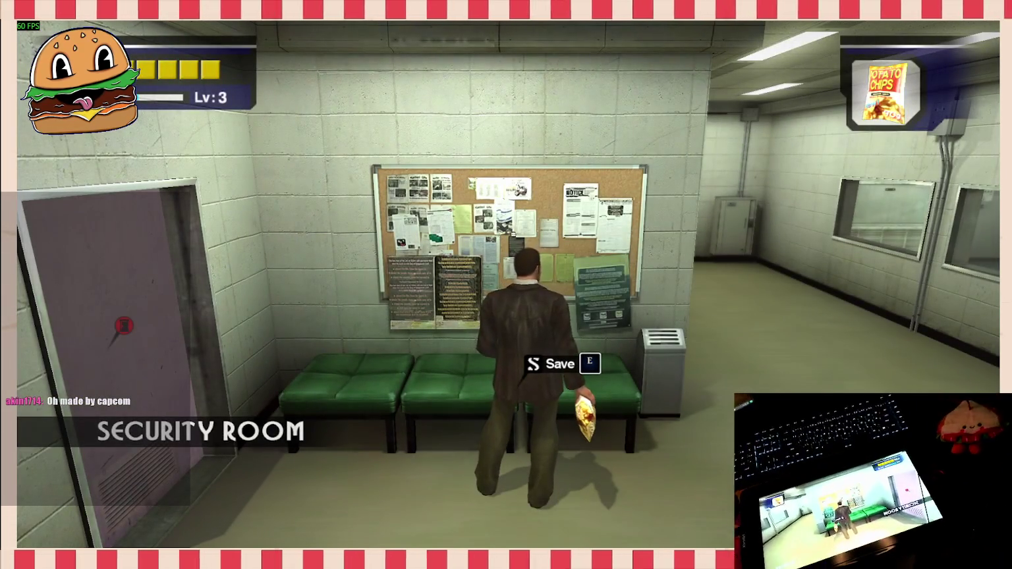
pyautogui.press('Escape')
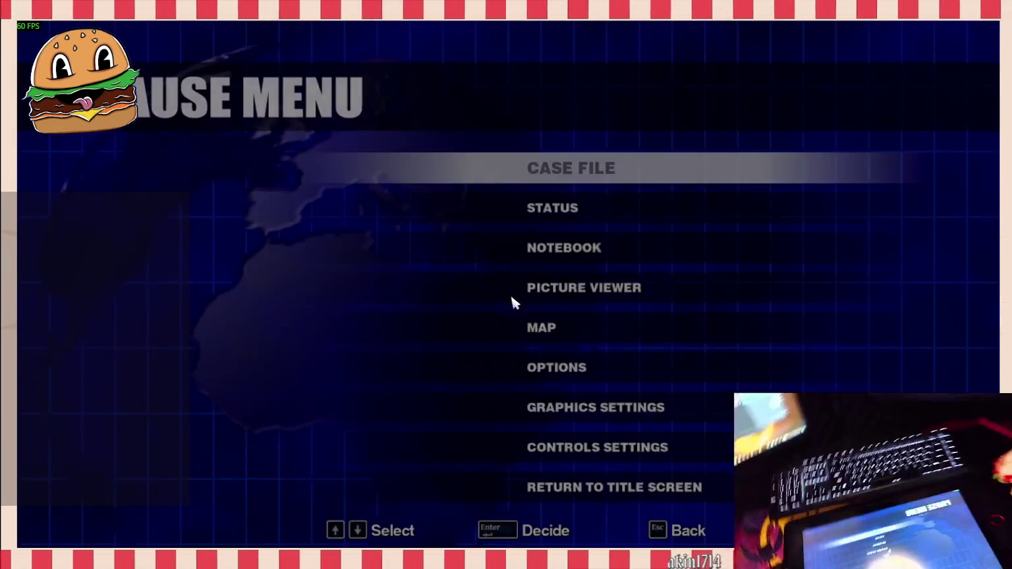
pyautogui.click(543, 368)
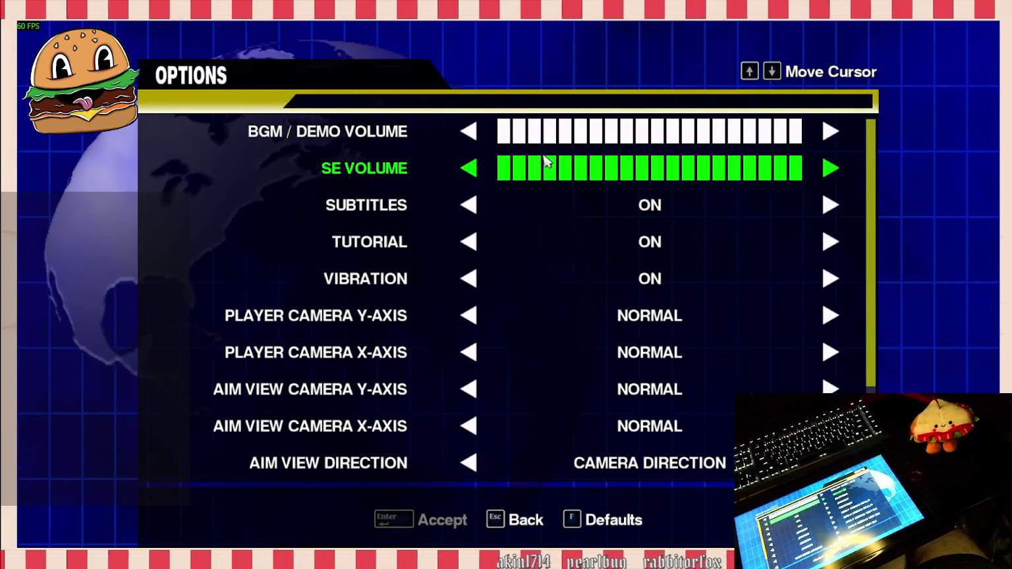
pyautogui.click(553, 135)
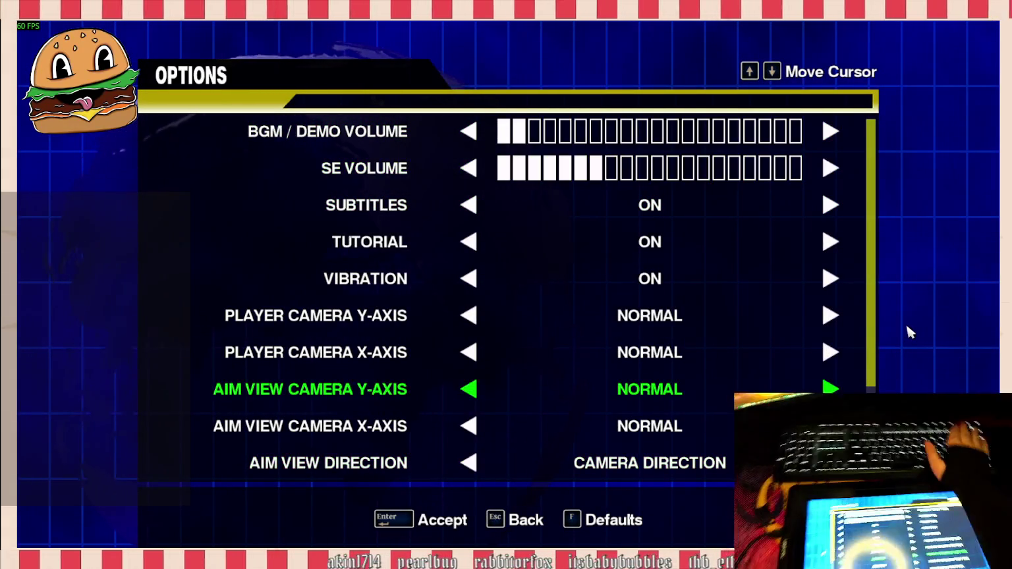
pyautogui.click(483, 375)
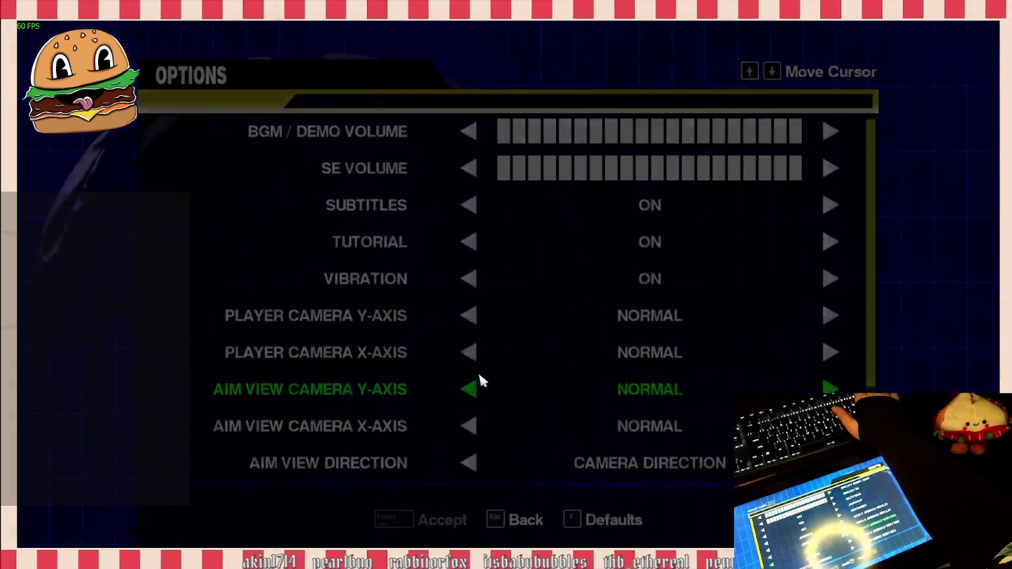
pyautogui.press('Escape')
pyautogui.press('w')
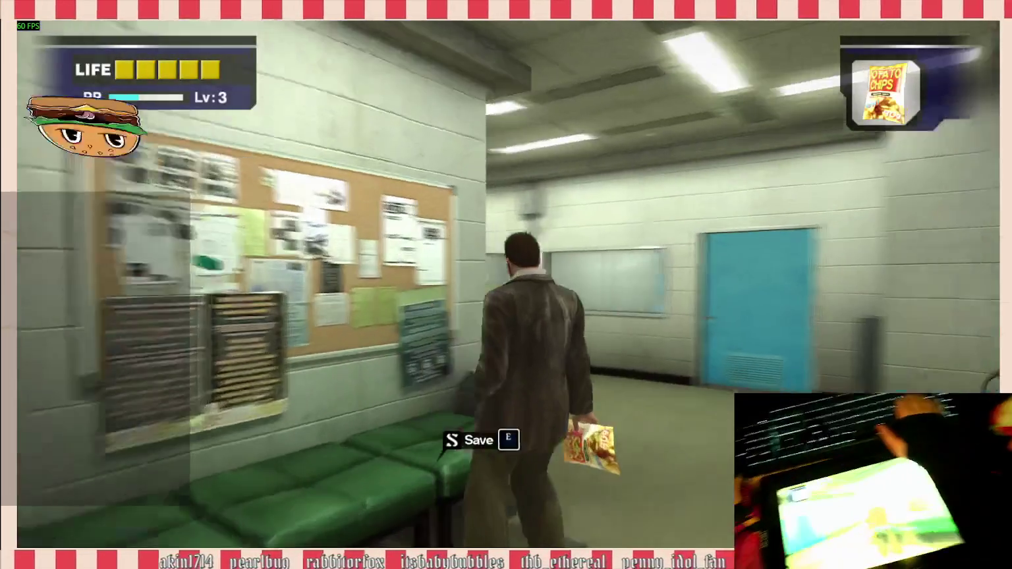
# Step: Walk through the janitor's door into the security room, switching the held item to a weapon
pyautogui.press('w')
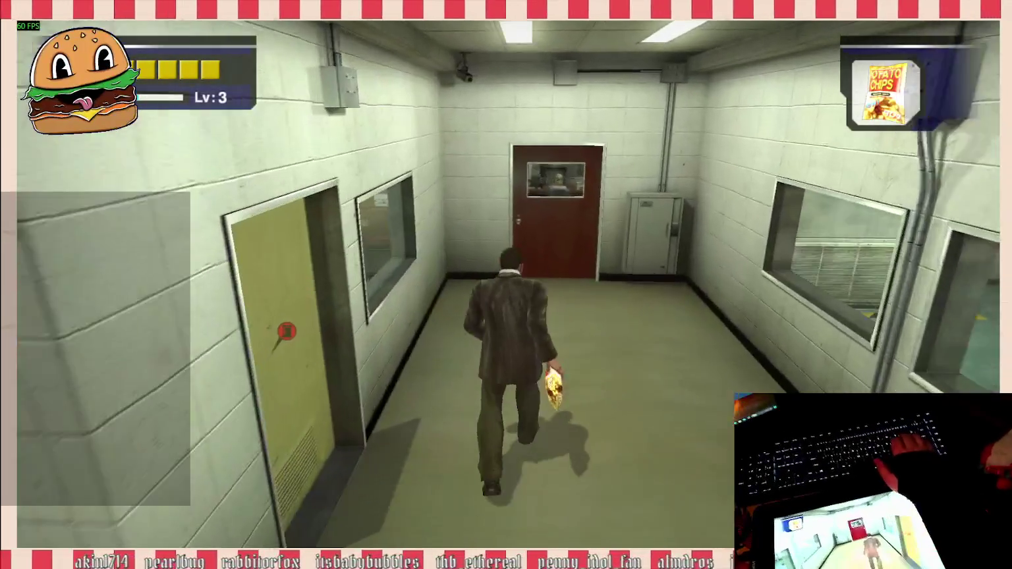
pyautogui.scroll(-3, 506, 285)
pyautogui.press('w')
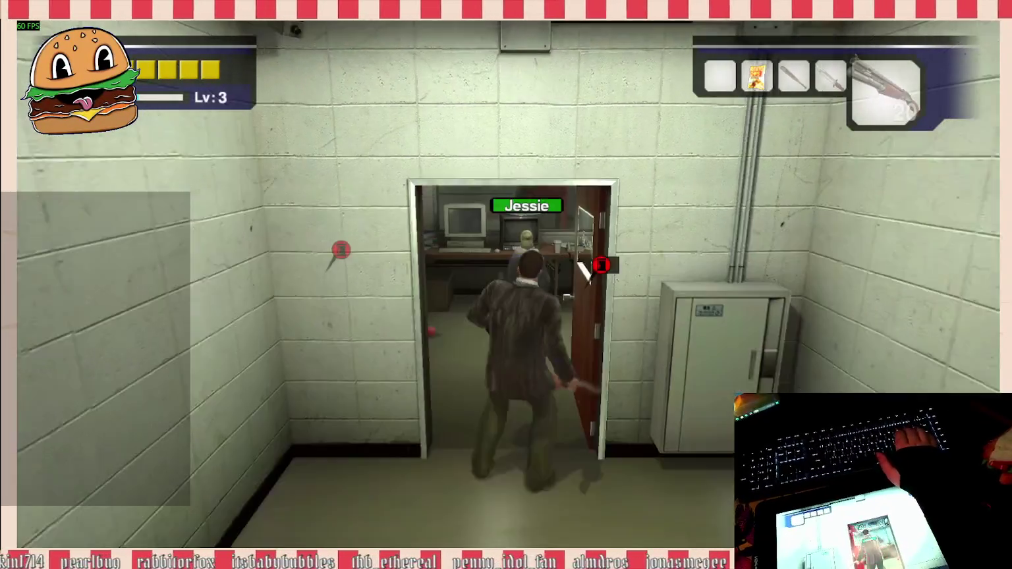
pyautogui.scroll(-1, 506, 286)
pyautogui.press('w')
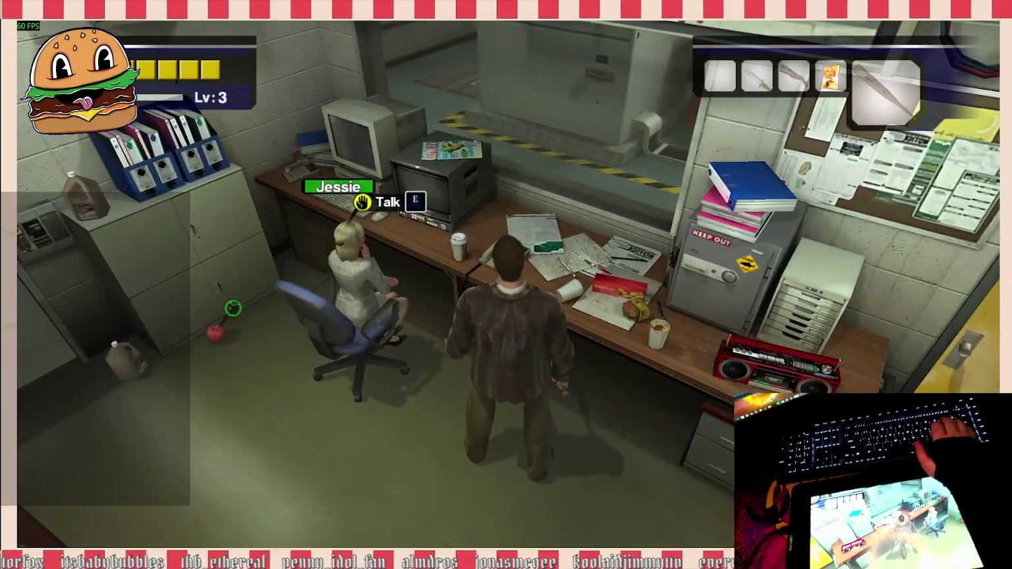
pyautogui.press('w')
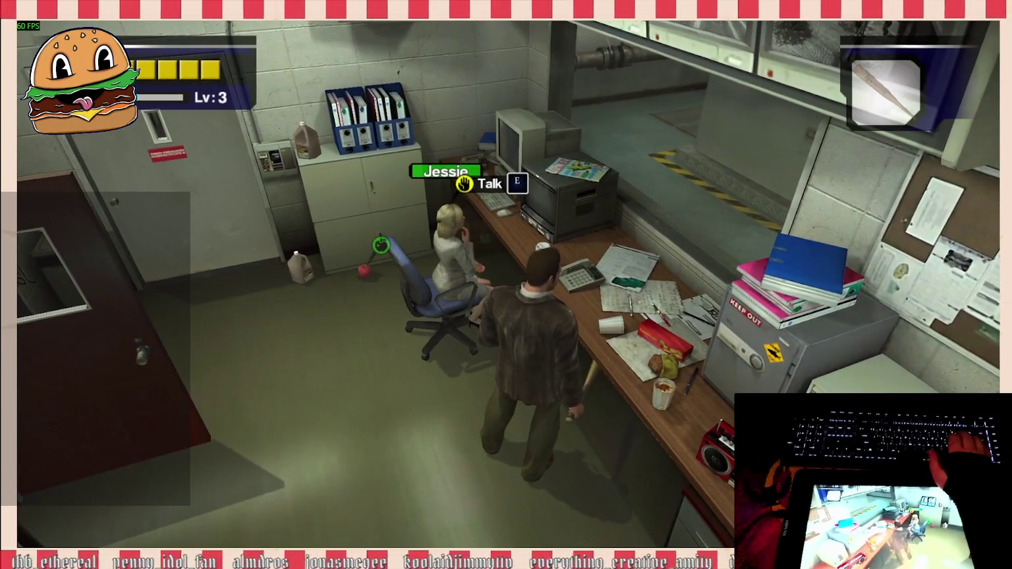
pyautogui.press('w')
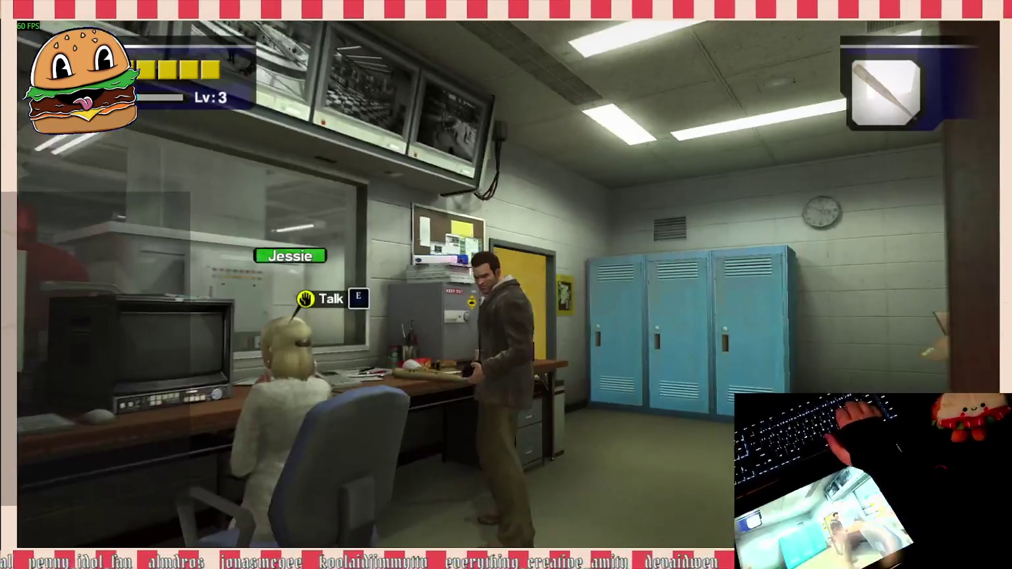
pyautogui.press('w')
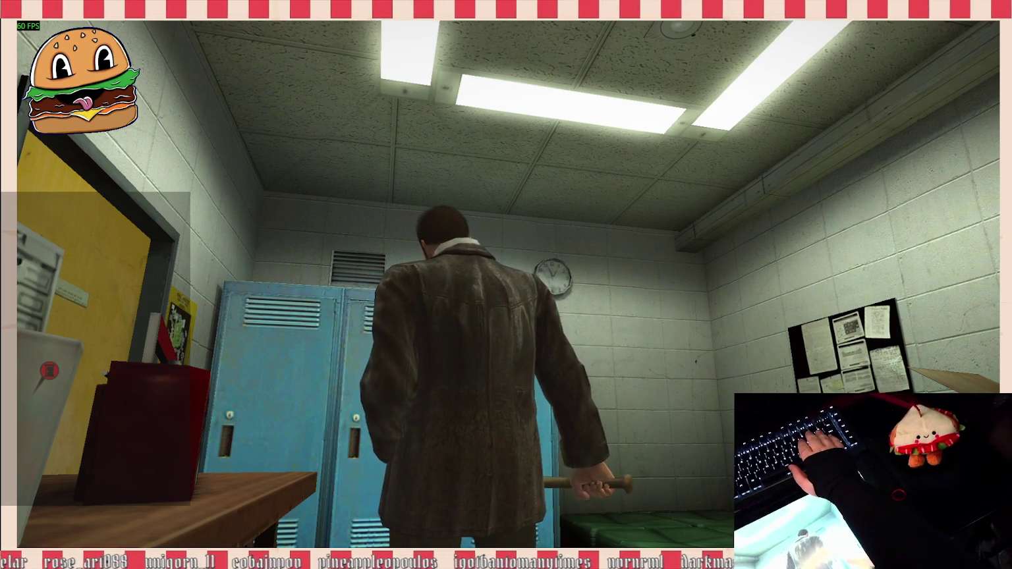
# Step: Walk to the blue lockers, then back past the janitor's door toward Jessie's desk
pyautogui.press('w')
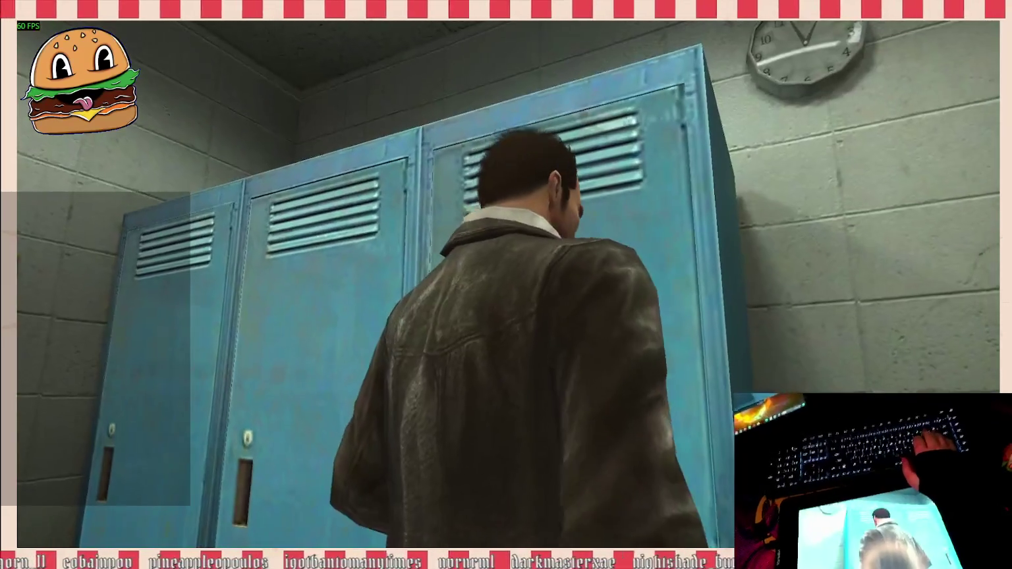
pyautogui.press('d')
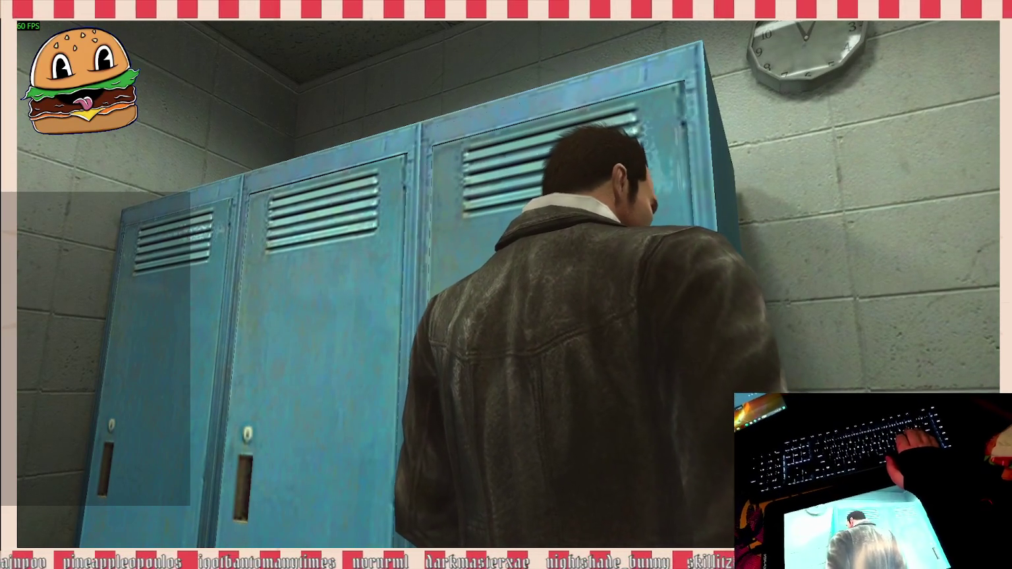
pyautogui.press('s')
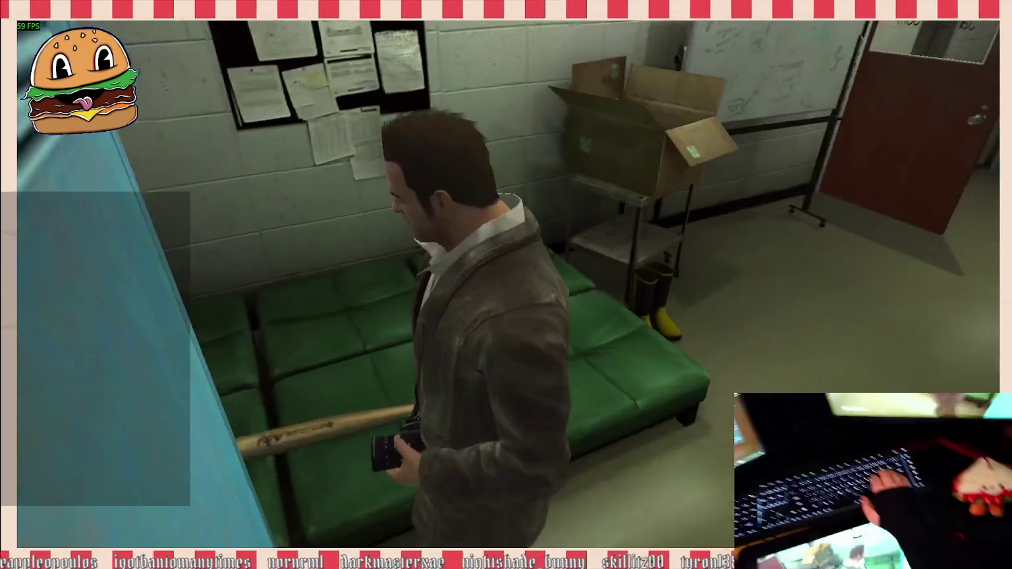
pyautogui.press('w')
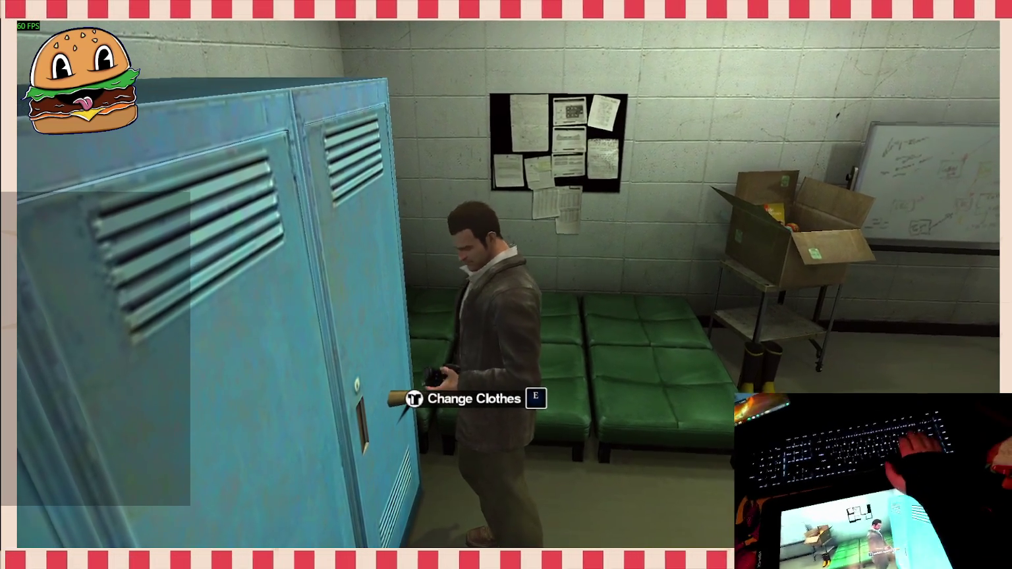
pyautogui.press('w')
pyautogui.press('w')
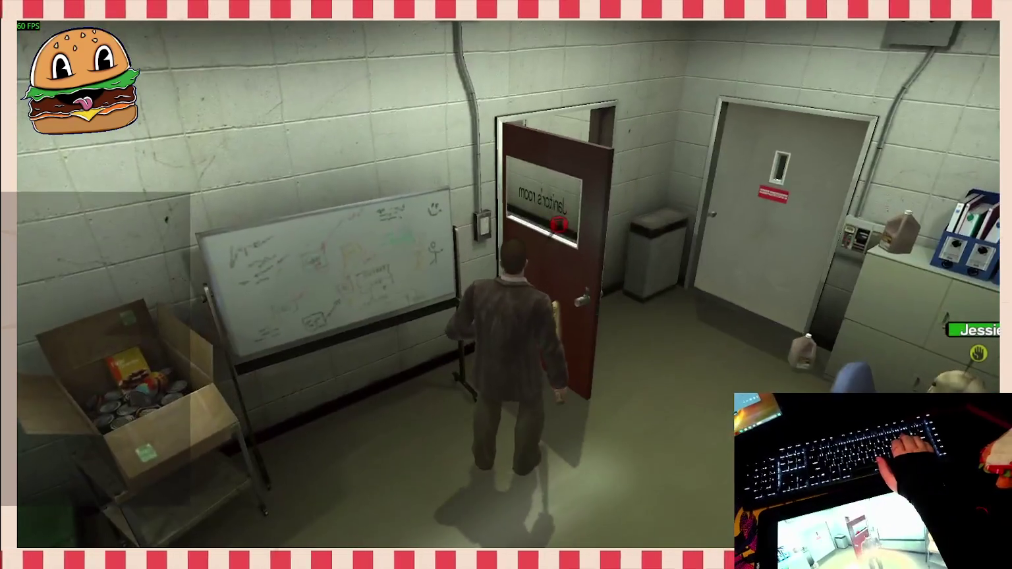
pyautogui.press('w')
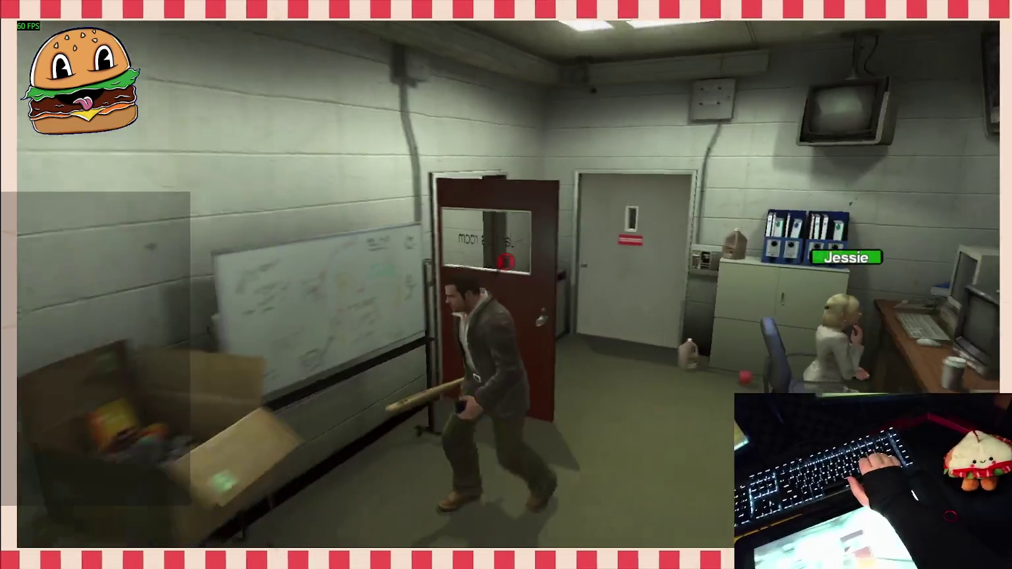
pyautogui.press('s')
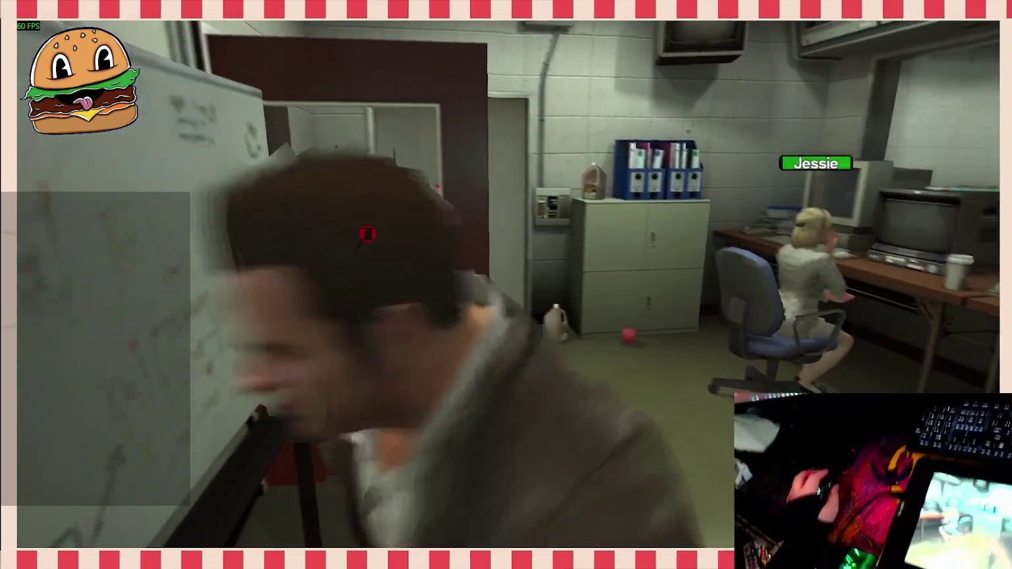
pyautogui.scroll(-1, 506, 285)
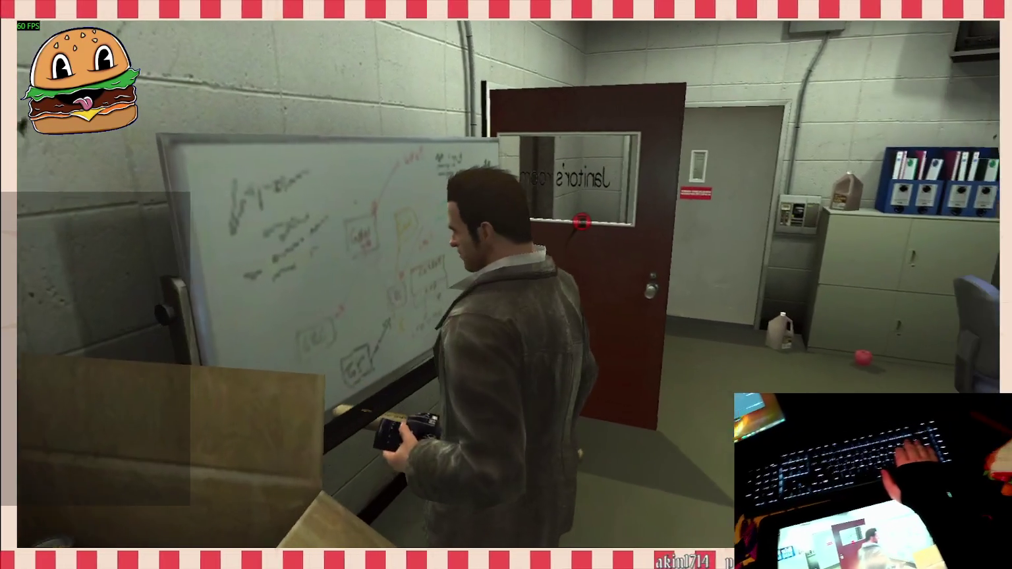
pyautogui.press('w')
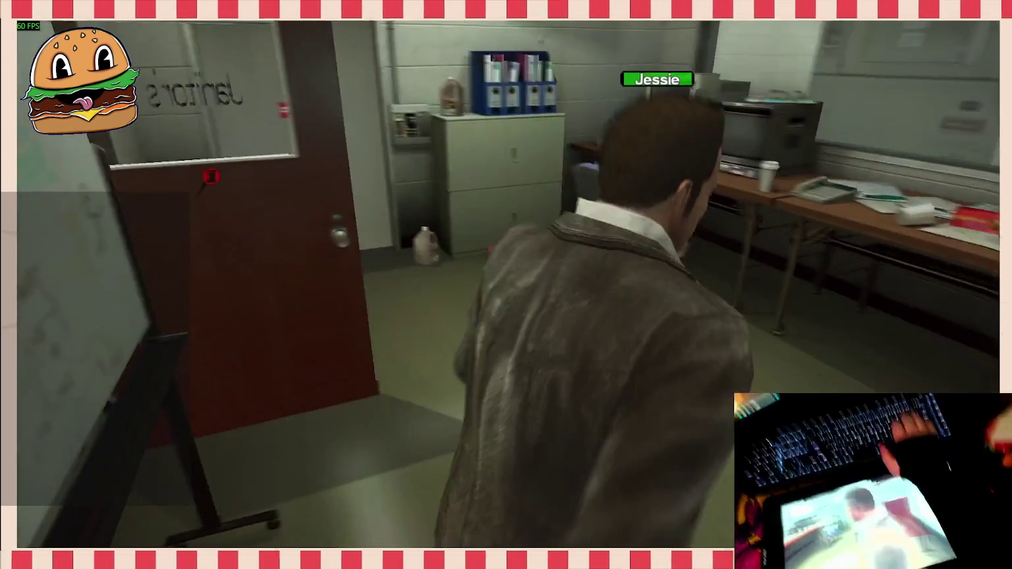
pyautogui.press('w')
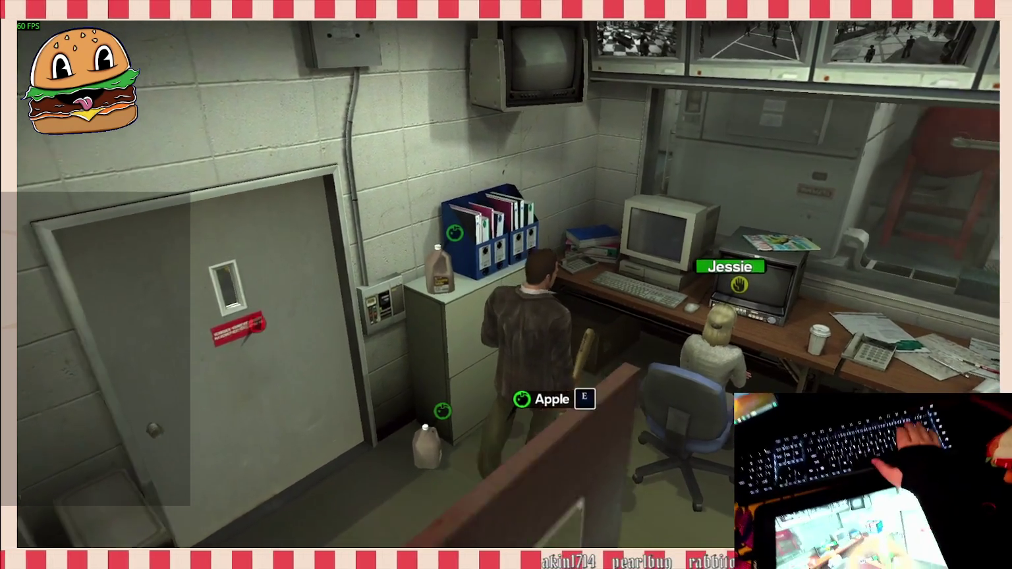
# Step: Scroll the item wheel back to the potato chips
pyautogui.scroll(-1, 507, 286)
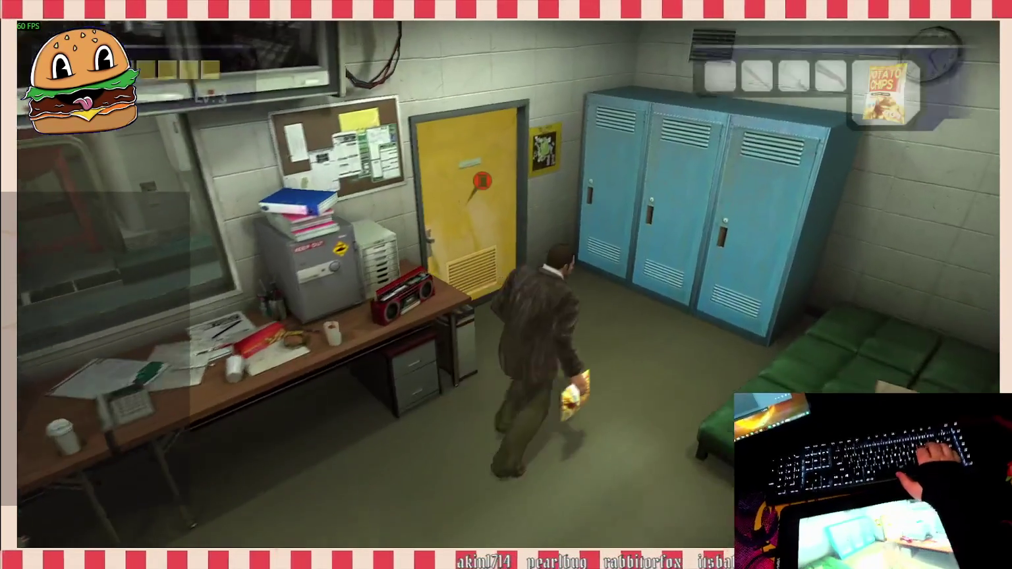
# Step: Go through the yellow door, drop the potato chips and photograph them
pyautogui.press('e')
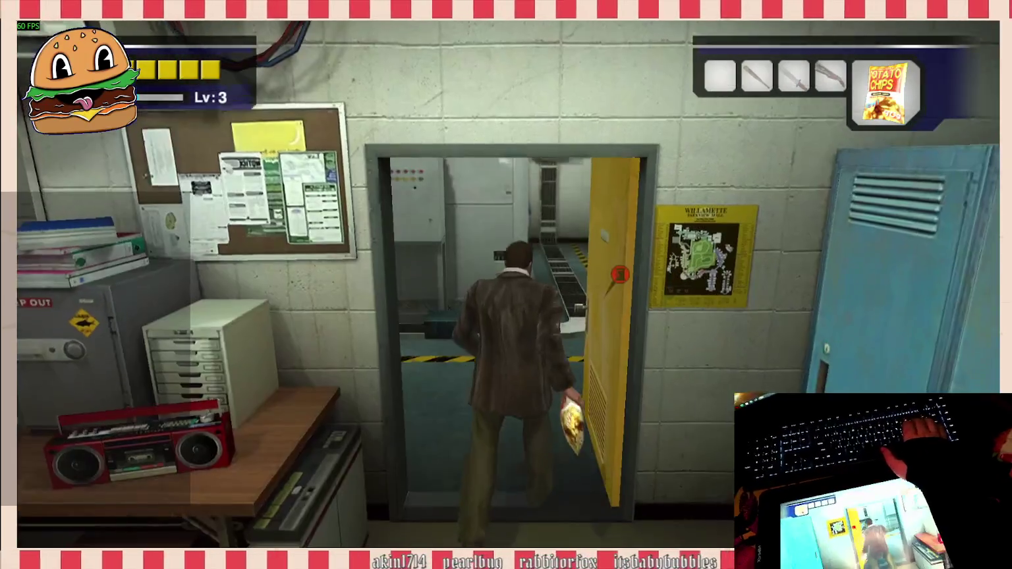
pyautogui.press('g')
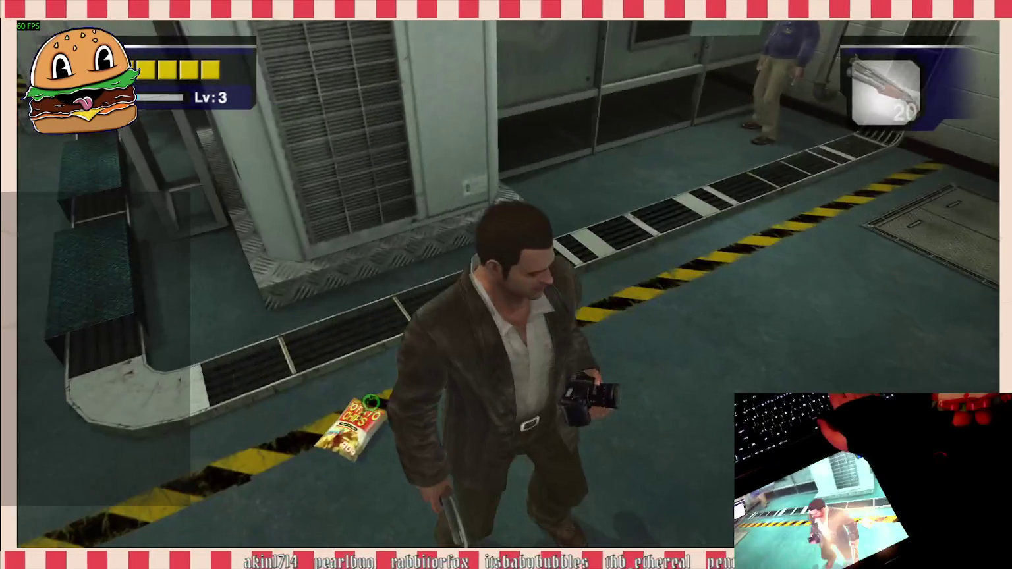
pyautogui.rightClick(506, 285)
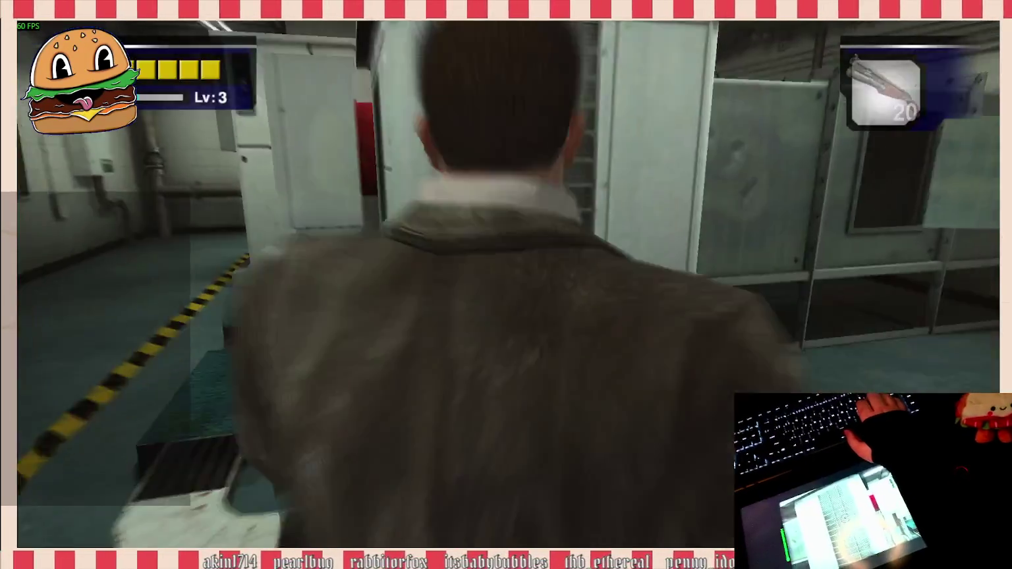
pyautogui.rightClick(506, 285)
pyautogui.rightClick(507, 297)
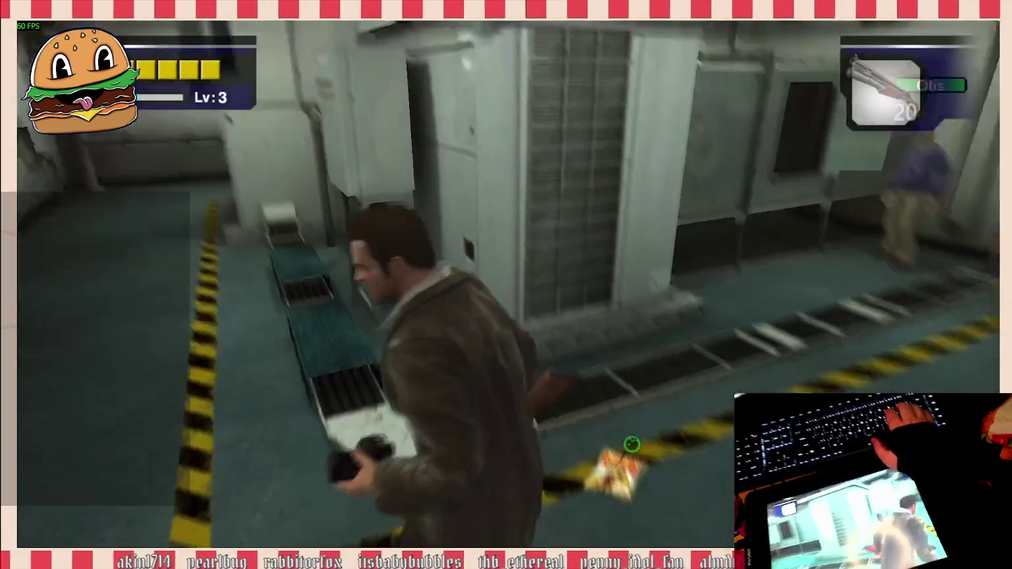
pyautogui.rightClick(506, 296)
pyautogui.press('w')
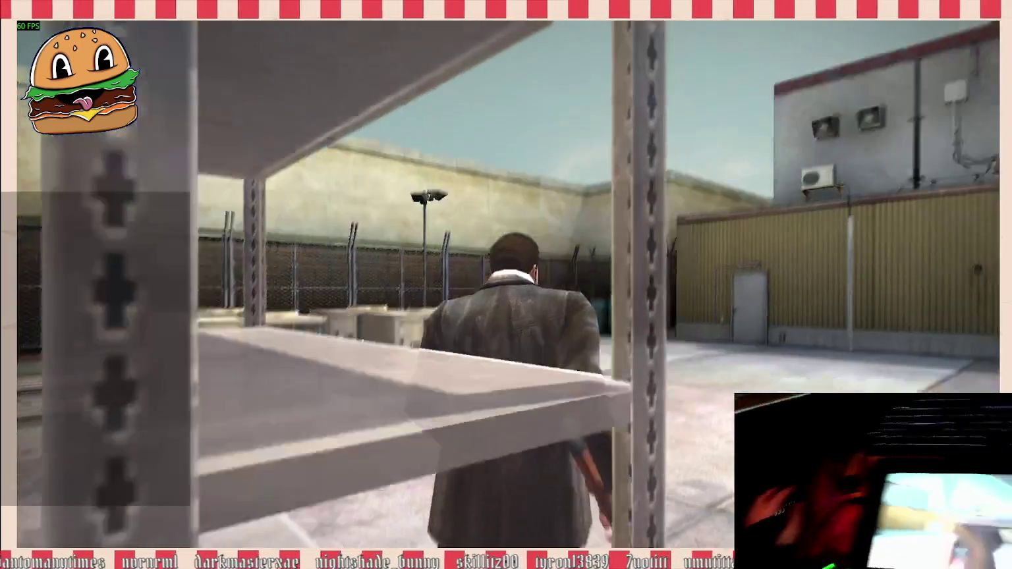
# Step: Photograph the shelf and the shotgun on the ground, then pick up the shotgun
pyautogui.press('w')
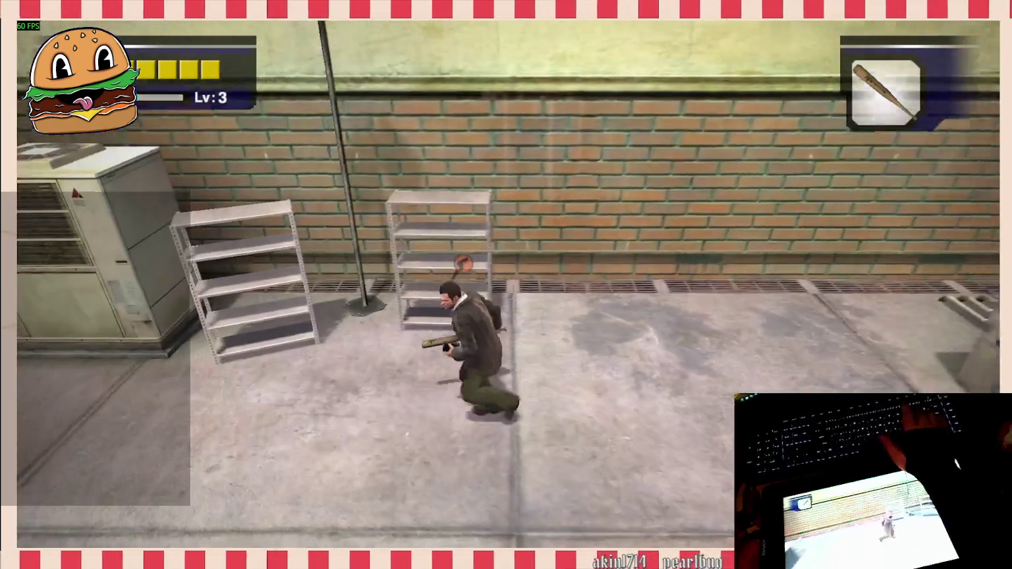
pyautogui.press('c')
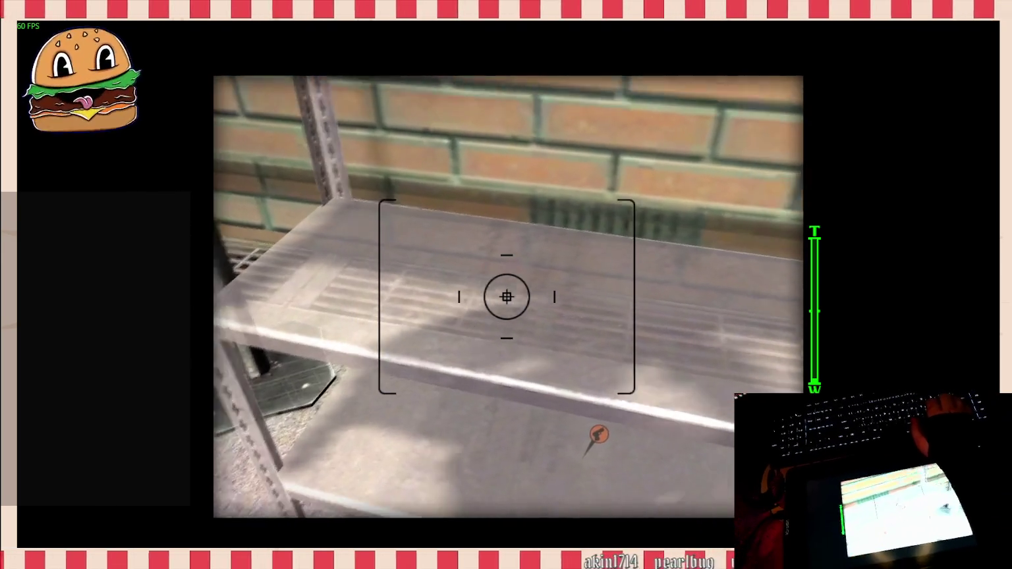
pyautogui.rightClick(507, 297)
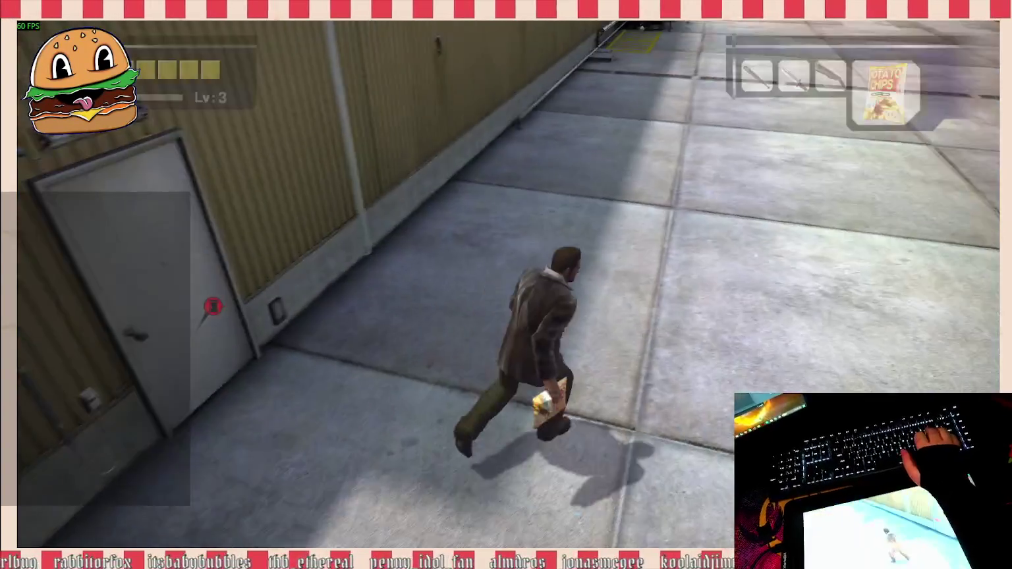
pyautogui.scroll(-1, 506, 285)
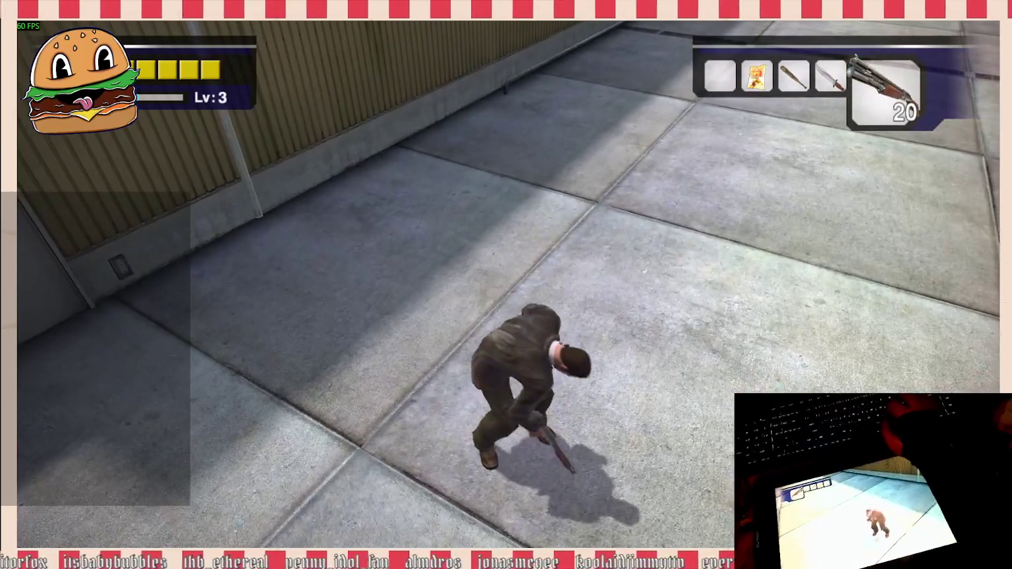
pyautogui.scroll(-1, 506, 284)
pyautogui.rightClick(506, 284)
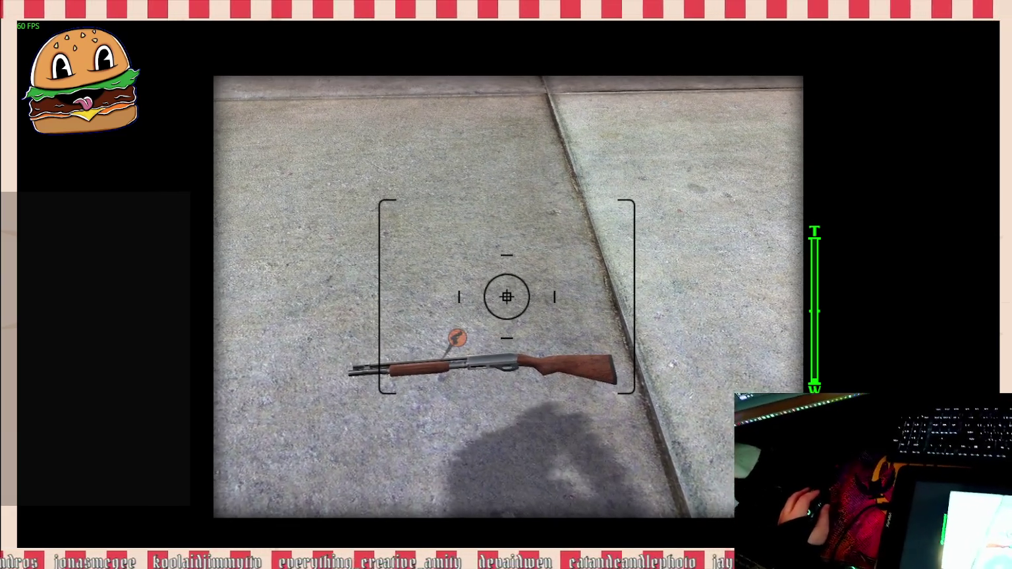
pyautogui.press('c')
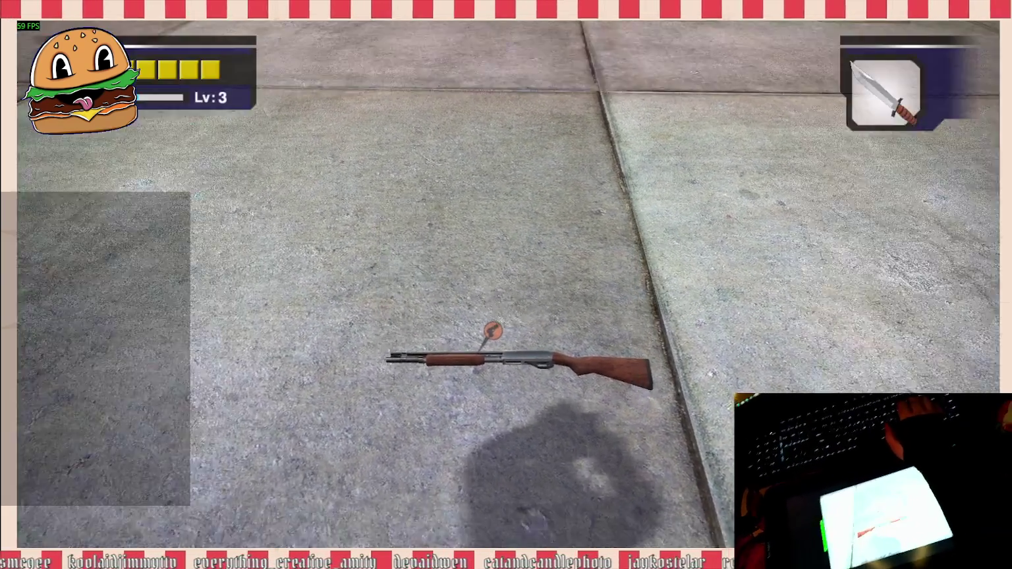
pyautogui.press('e')
# Step: Enter the Warehouse, run along the shelf tops and pick up the propane tank
pyautogui.press('w')
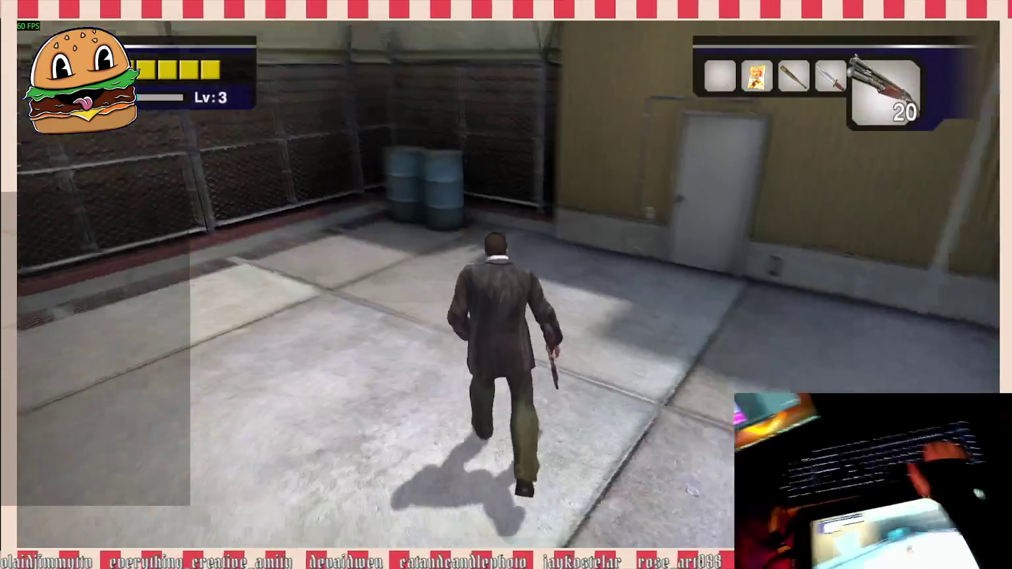
pyautogui.press('d')
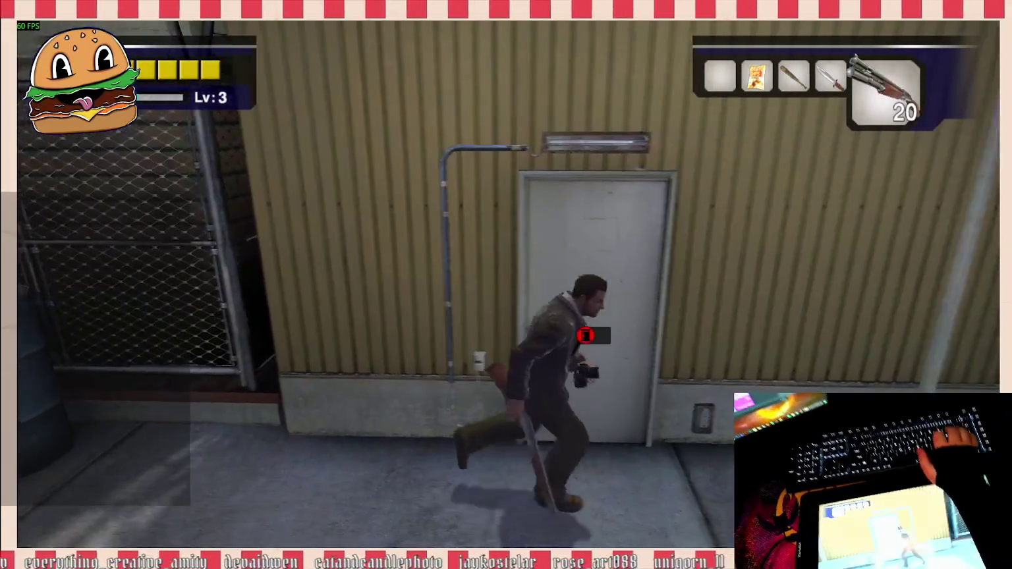
pyautogui.press('e')
pyautogui.press('w')
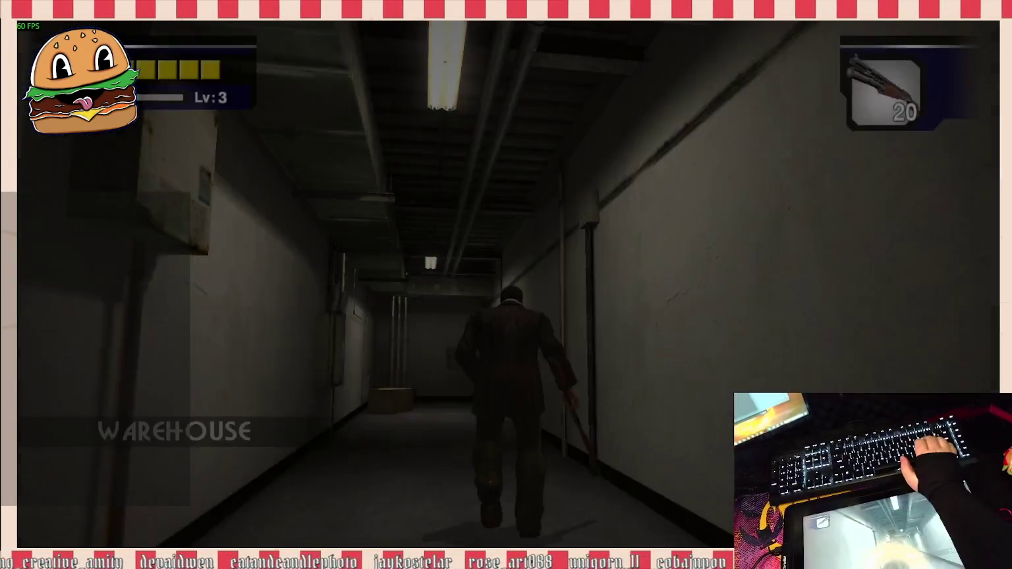
pyautogui.press('w')
pyautogui.scroll(-1, 506, 284)
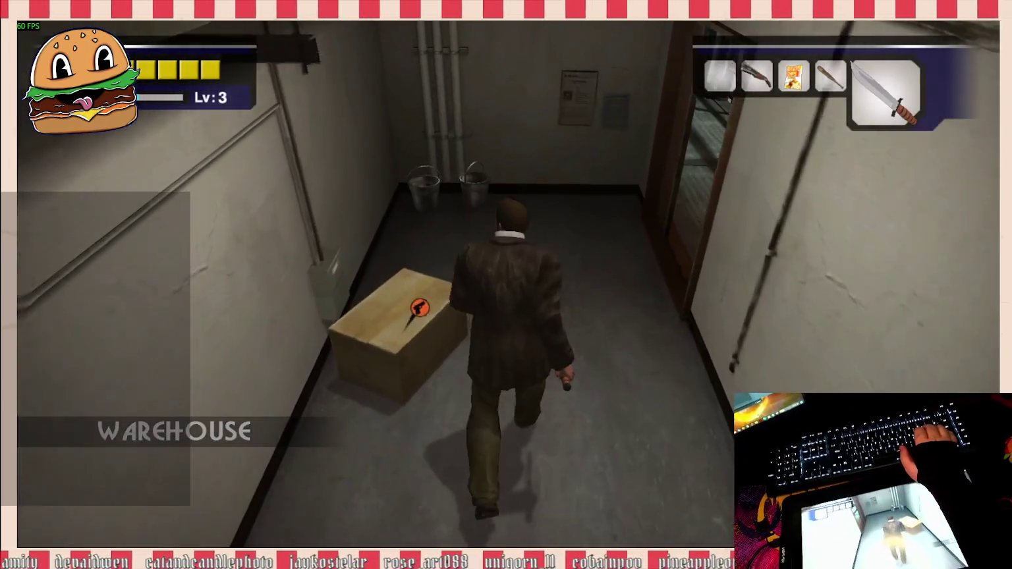
pyautogui.press('w')
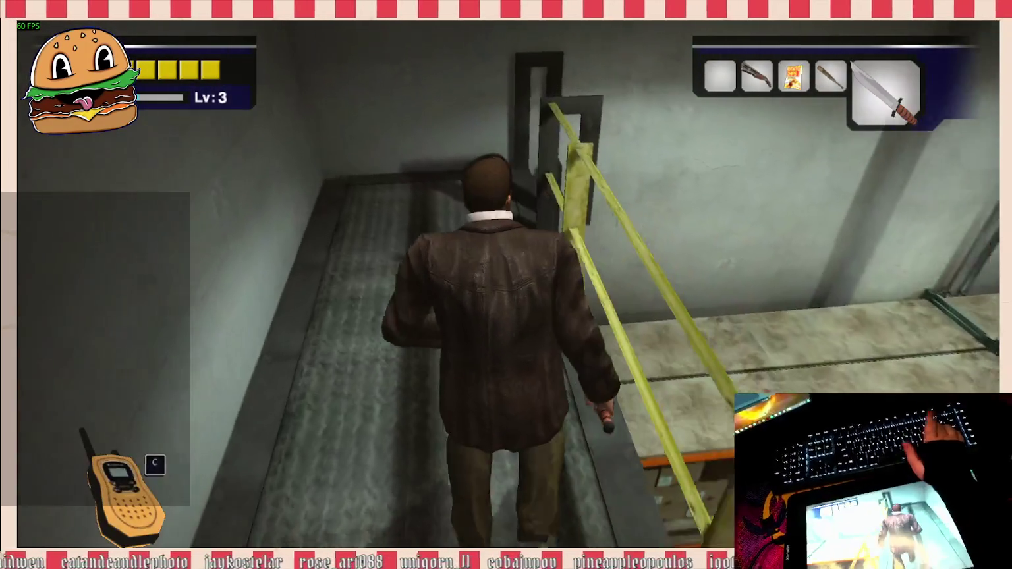
pyautogui.press('w')
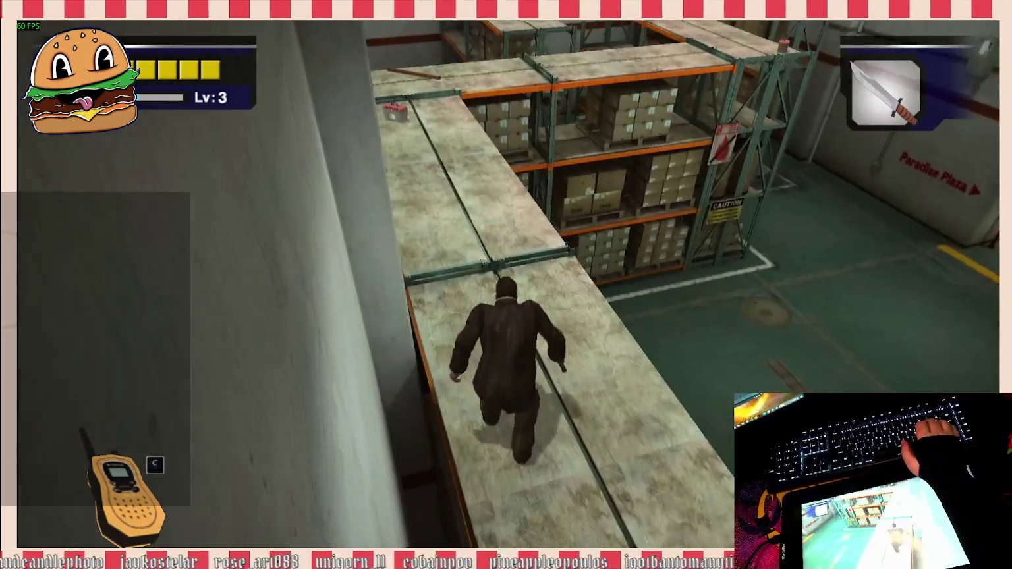
pyautogui.press('w')
pyautogui.scroll(-3, 506, 284)
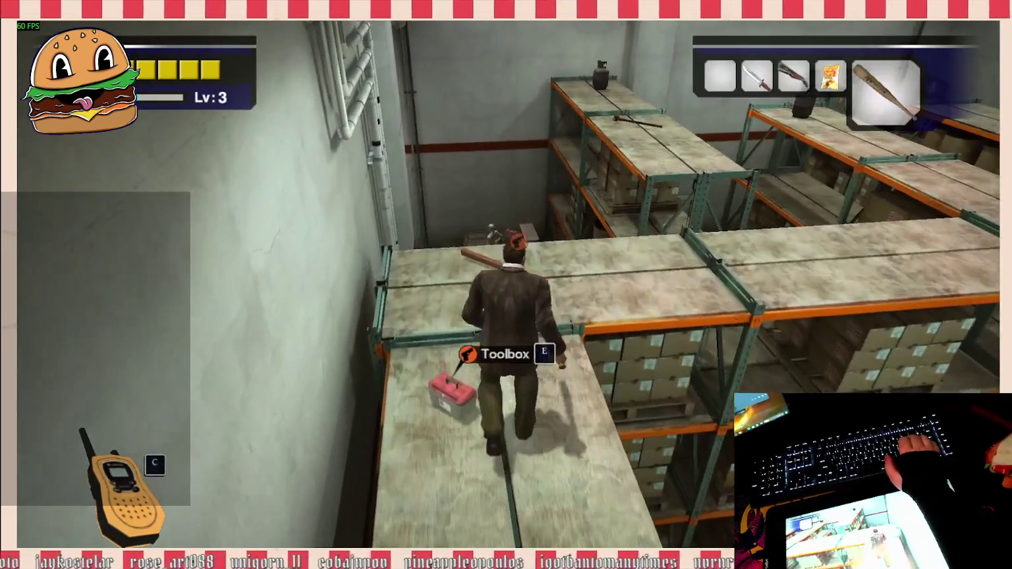
pyautogui.press('w')
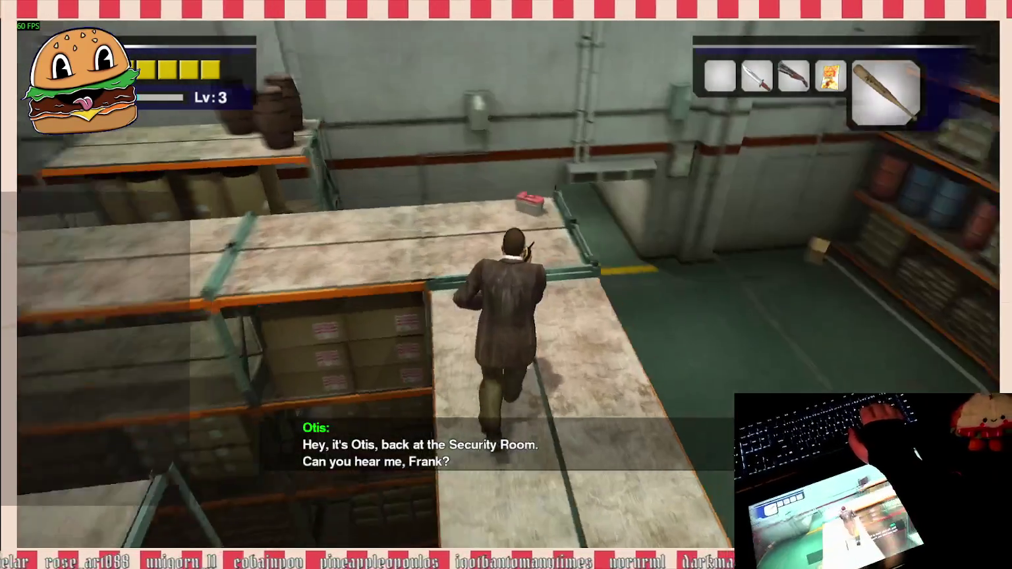
pyautogui.press('w')
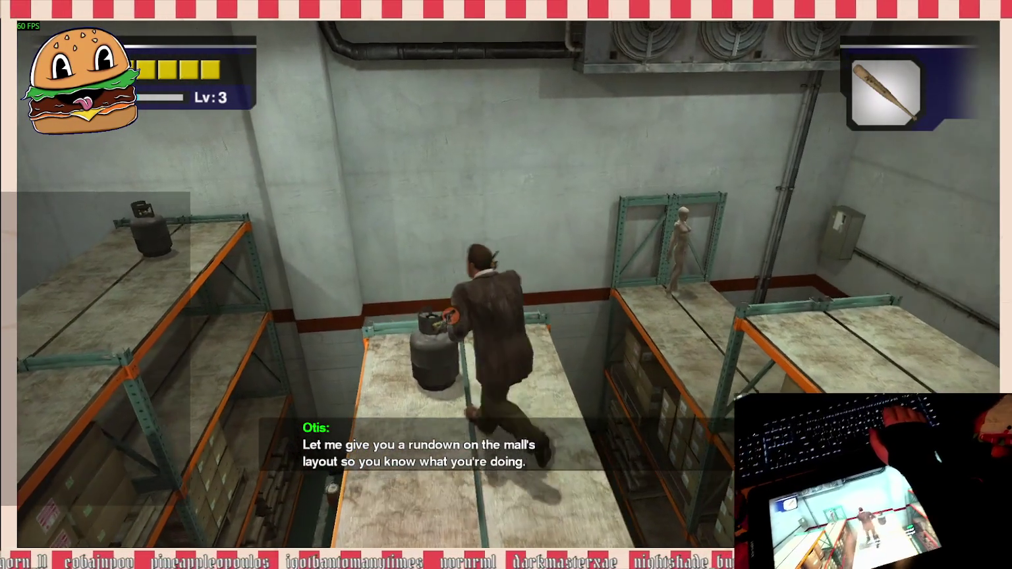
pyautogui.press('e')
# Step: Return to the title screen and quit the game to the desktop
pyautogui.press('Escape')
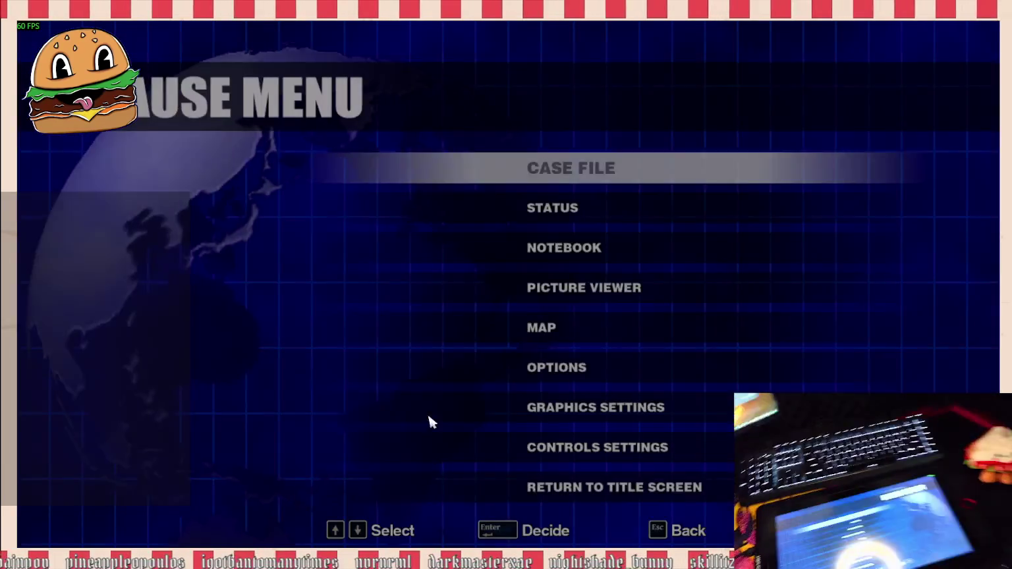
pyautogui.press('Up')
pyautogui.press('Return')
pyautogui.click(451, 376)
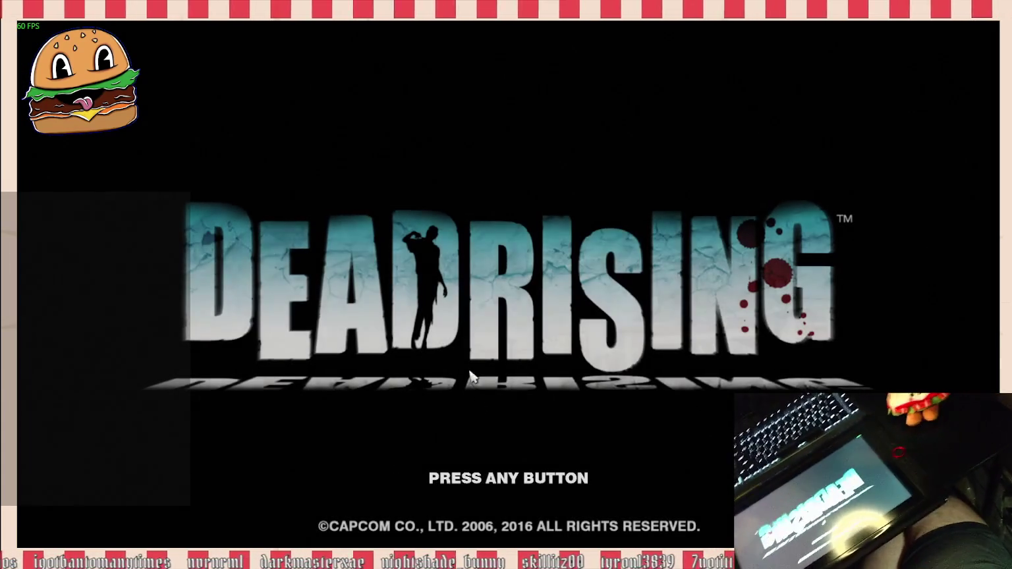
pyautogui.press('Return')
pyautogui.click(137, 412)
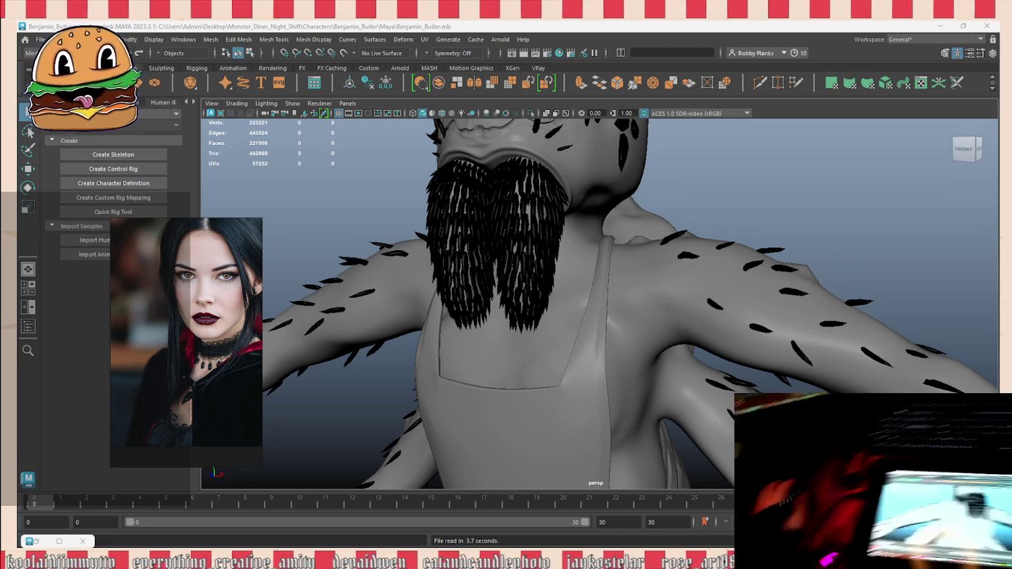
# Step: Start an empty PureRef board, enlarge its window, and paste the grand piano image
pyautogui.hotkey('ctrl', 'w')
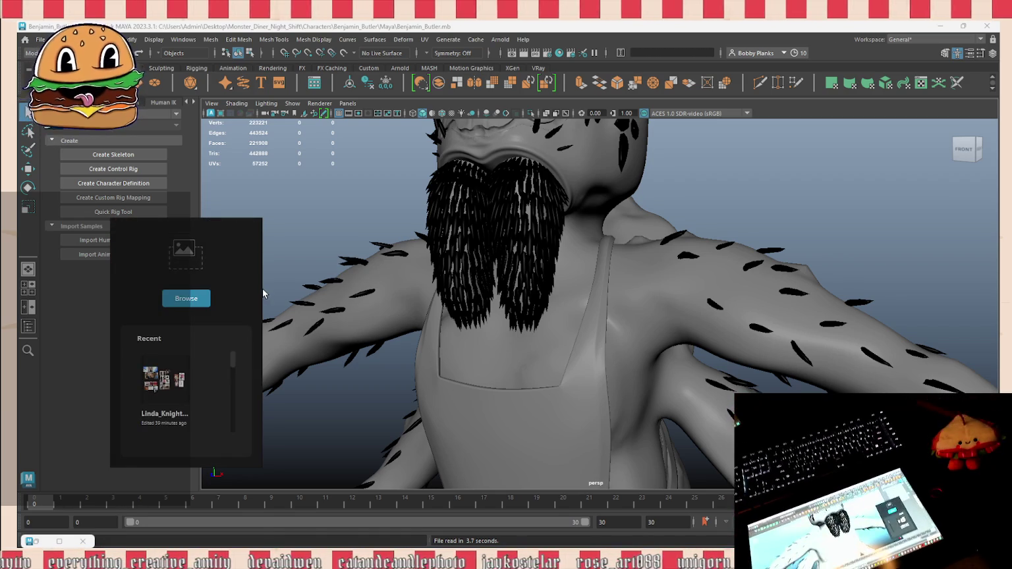
pyautogui.moveTo(263, 289); pyautogui.dragTo(880, 290)
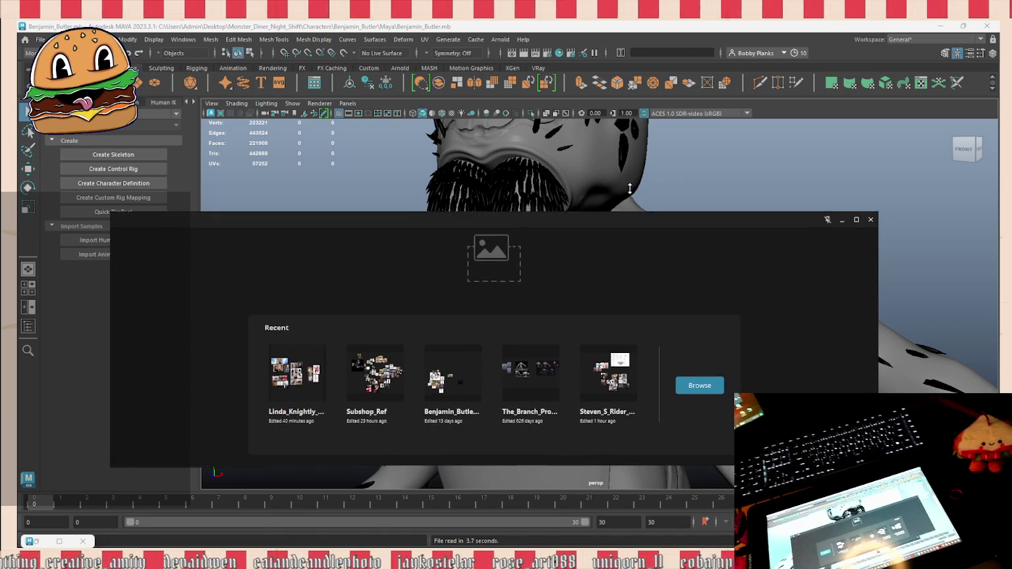
pyautogui.moveTo(621, 216); pyautogui.dragTo(620, 32)
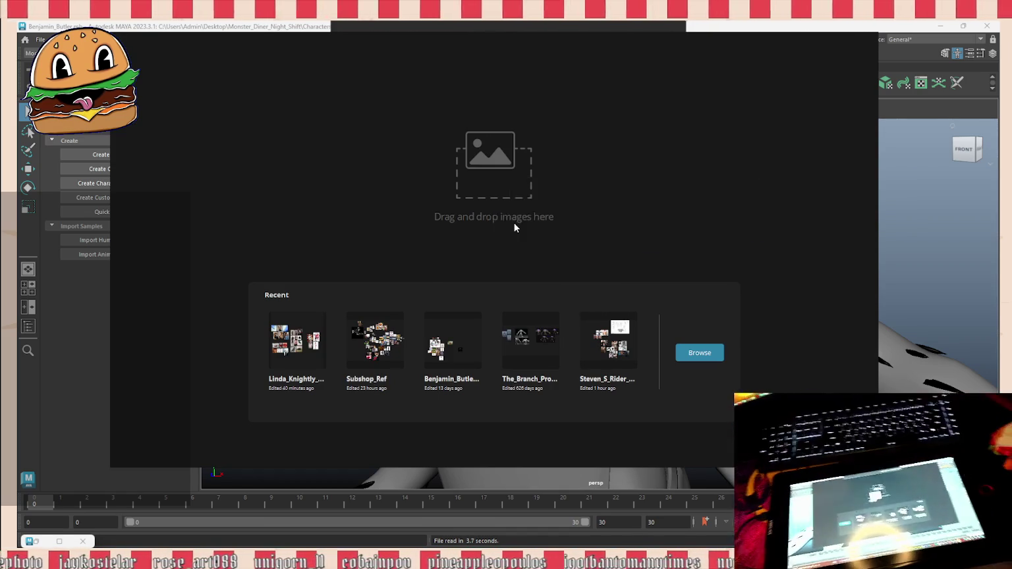
pyautogui.hotkey('ctrl', 'v')
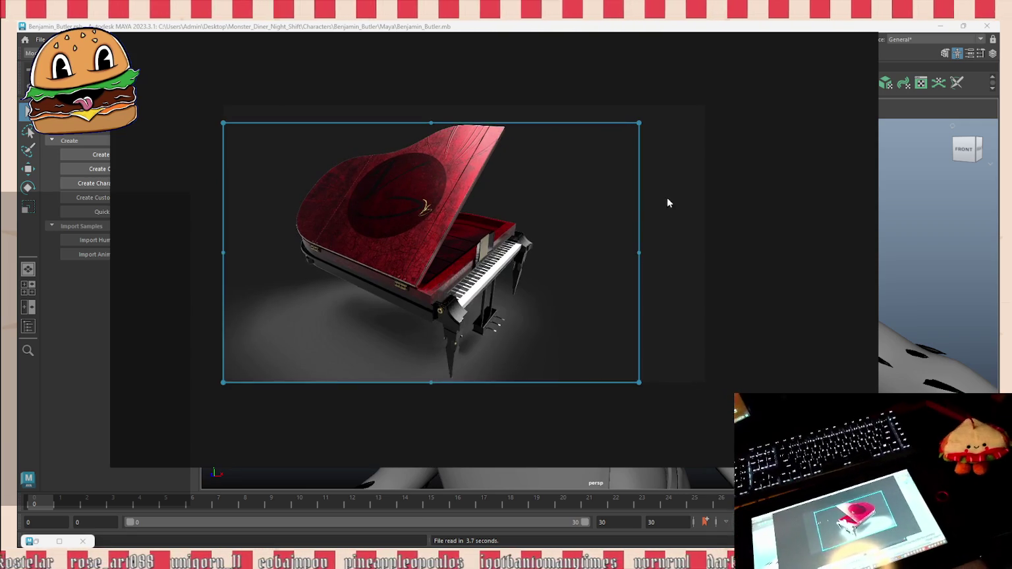
pyautogui.click(667, 197)
pyautogui.scroll(2, 369, 218)
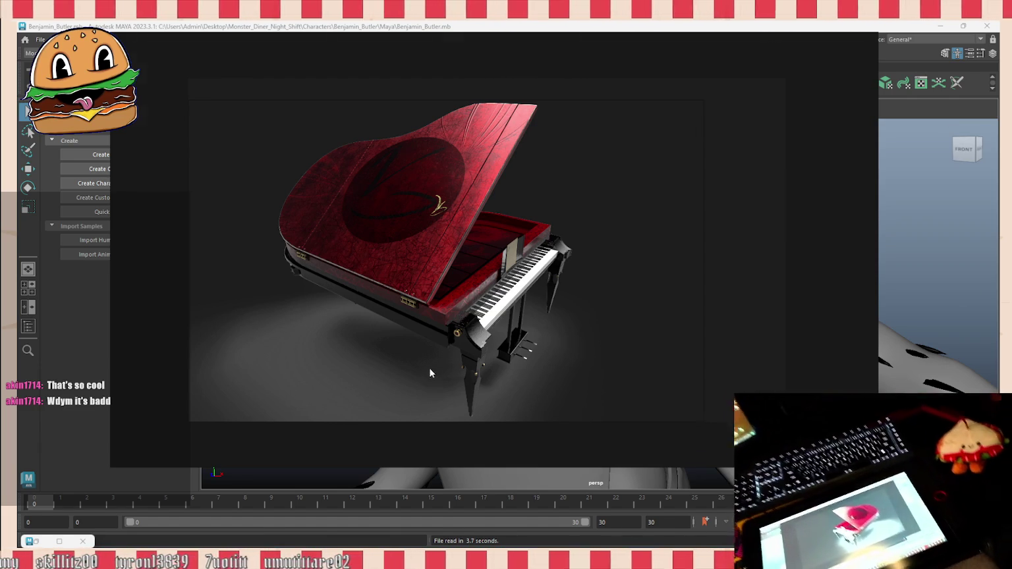
pyautogui.scroll(3, 455, 331)
pyautogui.scroll(3, 456, 331)
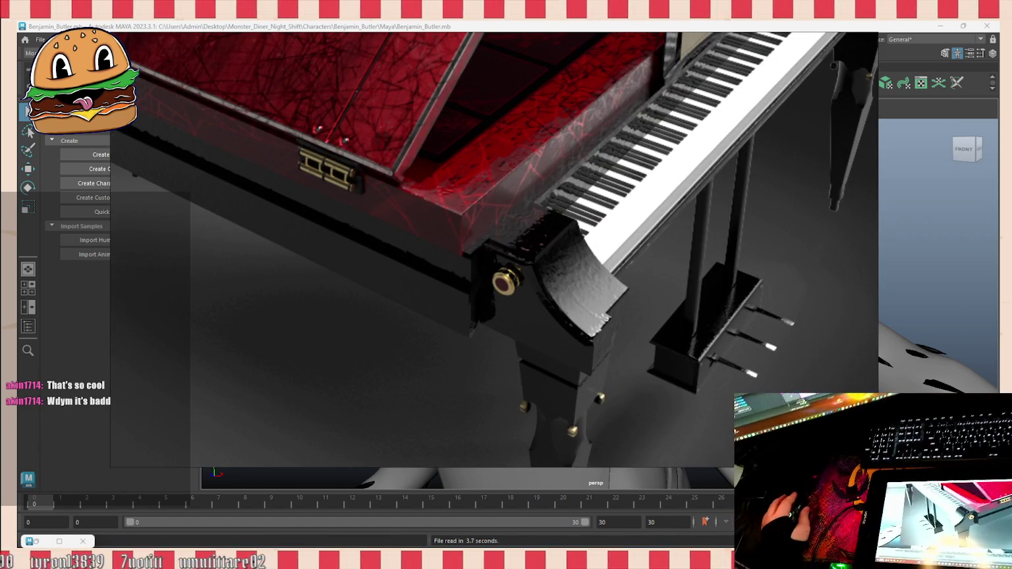
pyautogui.scroll(-5, 418, 323)
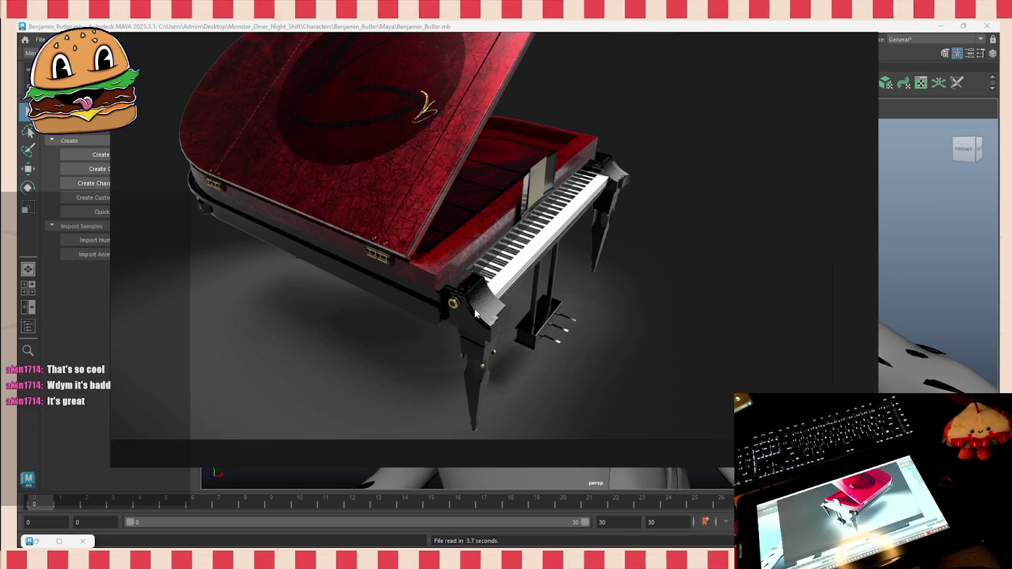
pyautogui.scroll(-2, 476, 311)
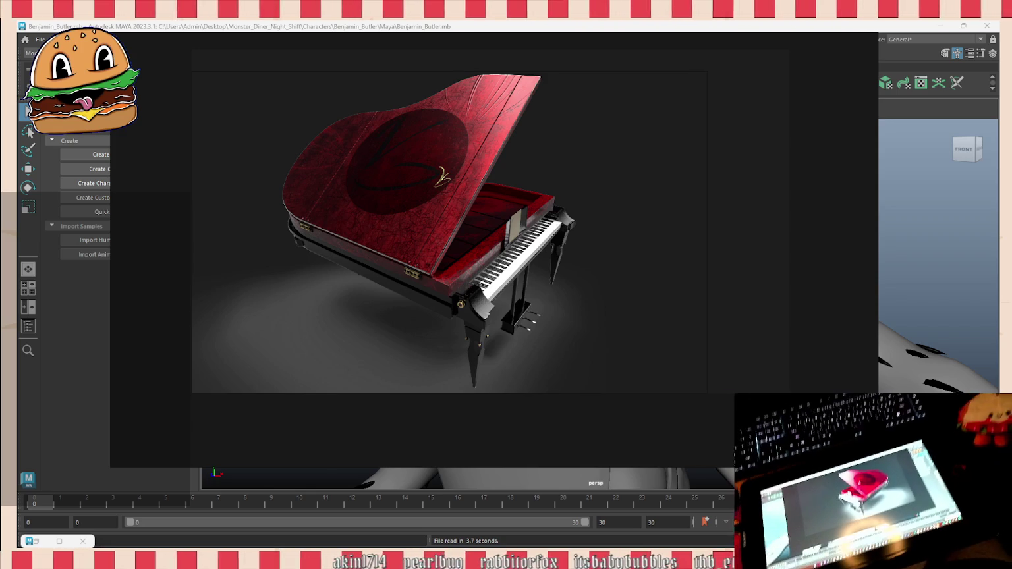
pyautogui.scroll(3, 470, 122)
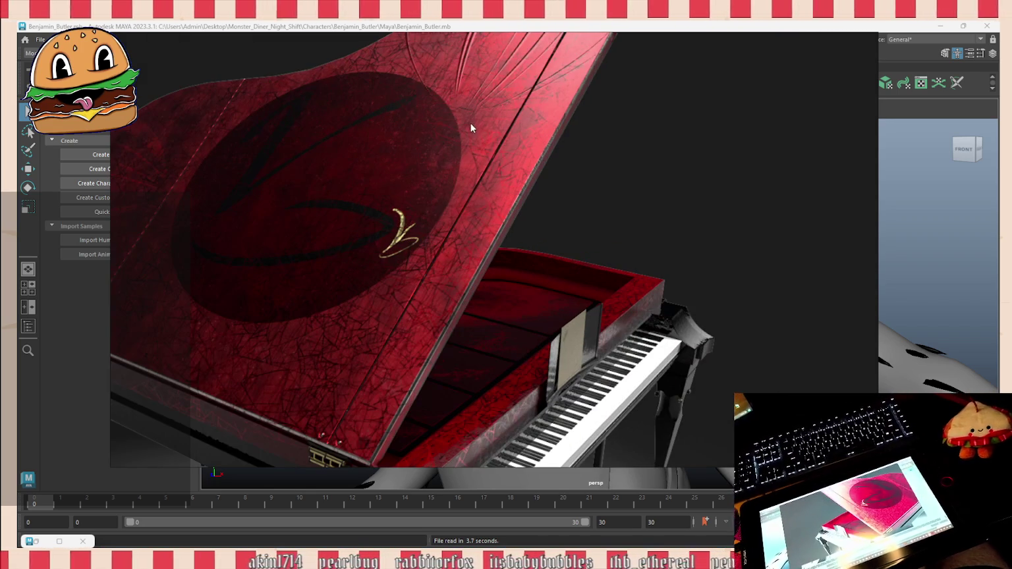
pyautogui.moveTo(371, 399)
pyautogui.keyDown('alt'); pyautogui.mouseDown()
pyautogui.moveTo(458, 155)
pyautogui.moveTo(371, 262)
pyautogui.mouseUp(); pyautogui.keyUp('alt')
pyautogui.scroll(-5, 457, 155)
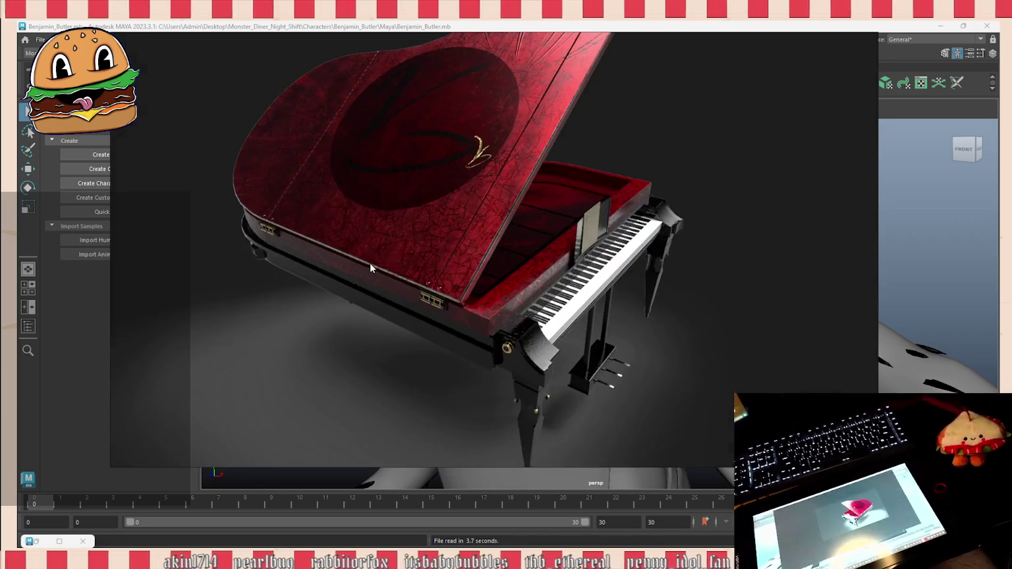
pyautogui.scroll(5, 370, 263)
pyautogui.scroll(-5, 486, 331)
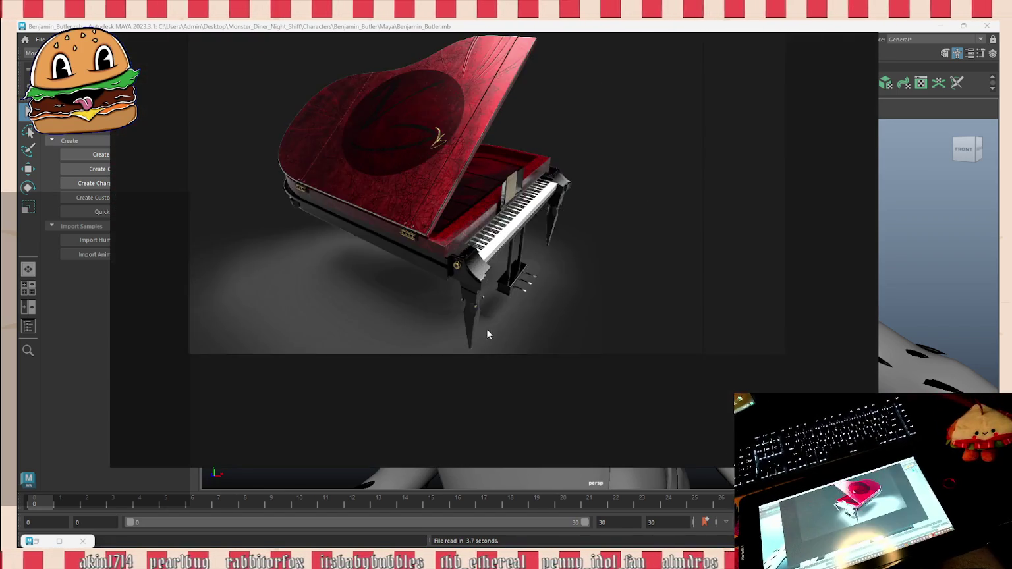
pyautogui.scroll(5, 563, 252)
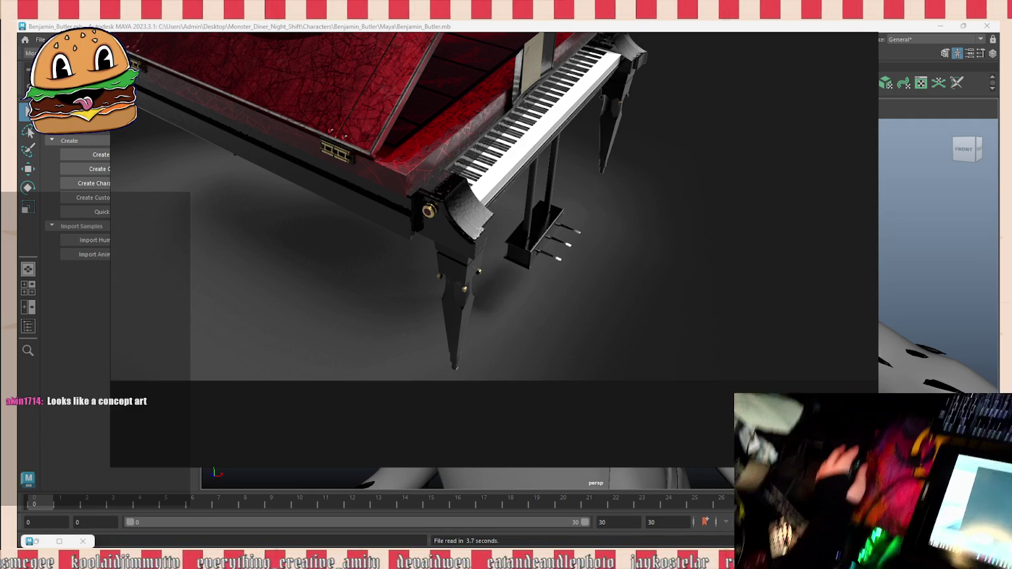
pyautogui.scroll(-2, 571, 361)
pyautogui.scroll(-3, 524, 181)
pyautogui.scroll(3, 529, 188)
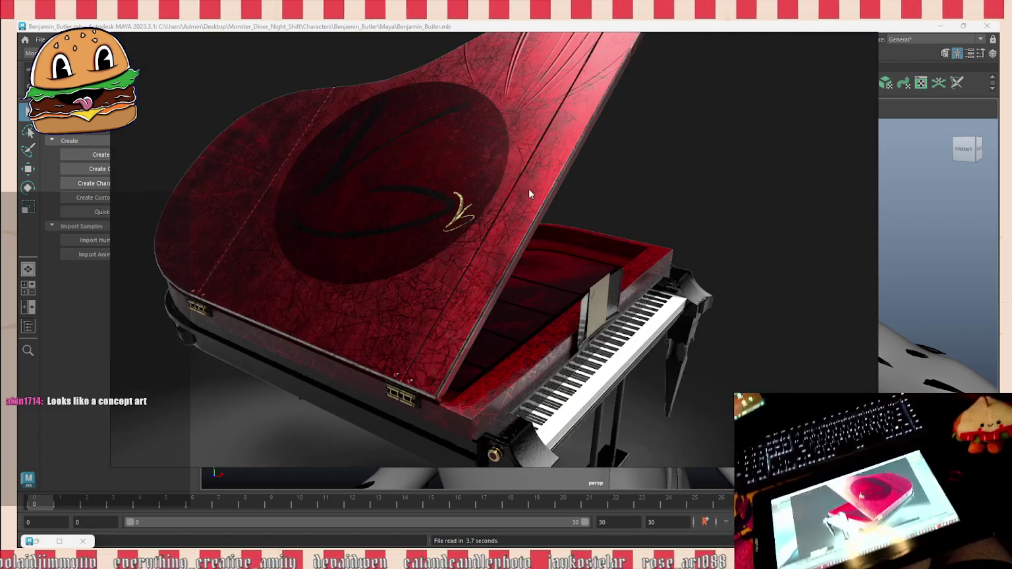
pyautogui.scroll(-2, 531, 205)
pyautogui.scroll(2, 533, 206)
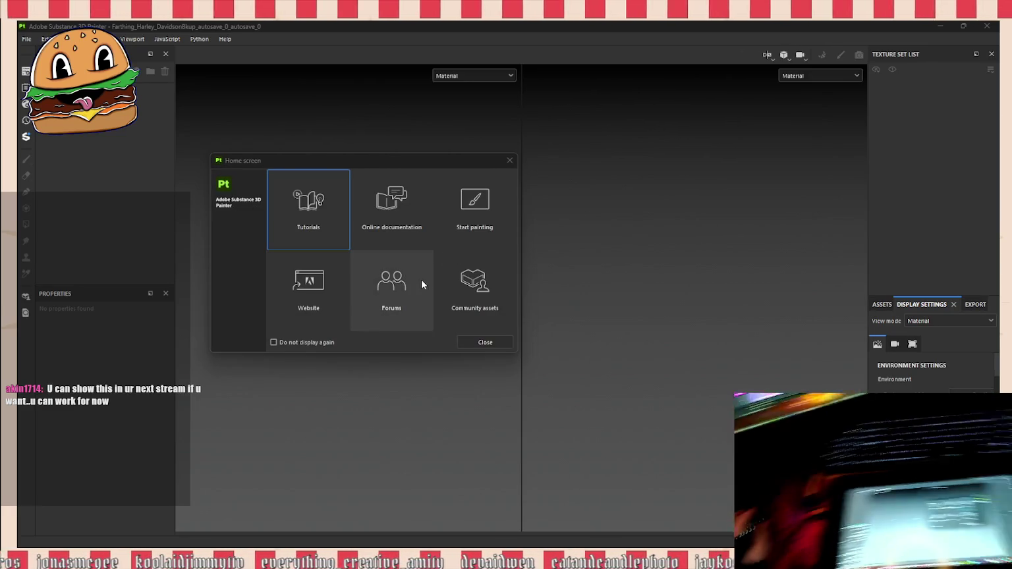
# Step: Dismiss the Home screen and update notice, then widen the 3D viewport over the UV view
pyautogui.click(510, 160)
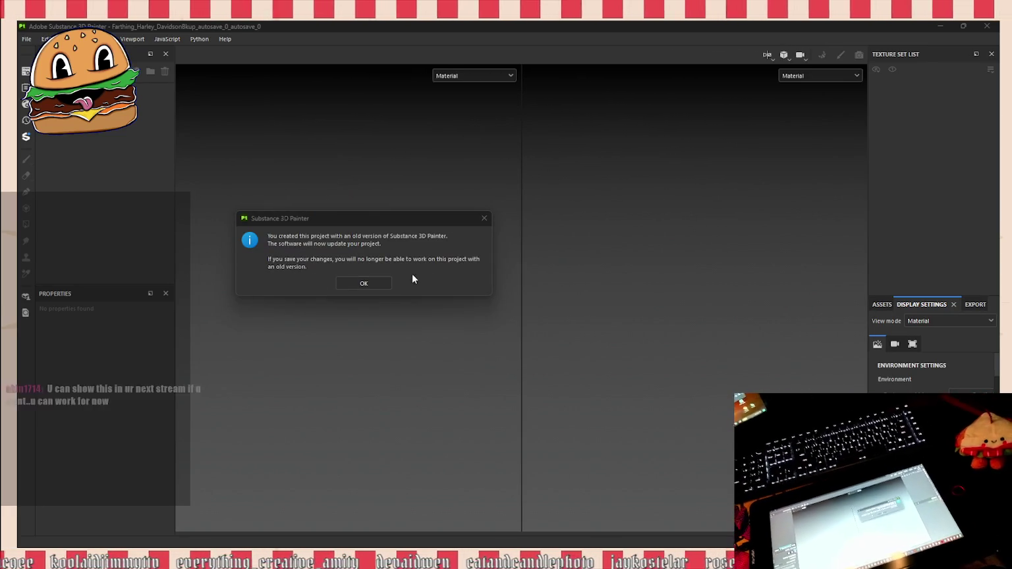
pyautogui.click(364, 283)
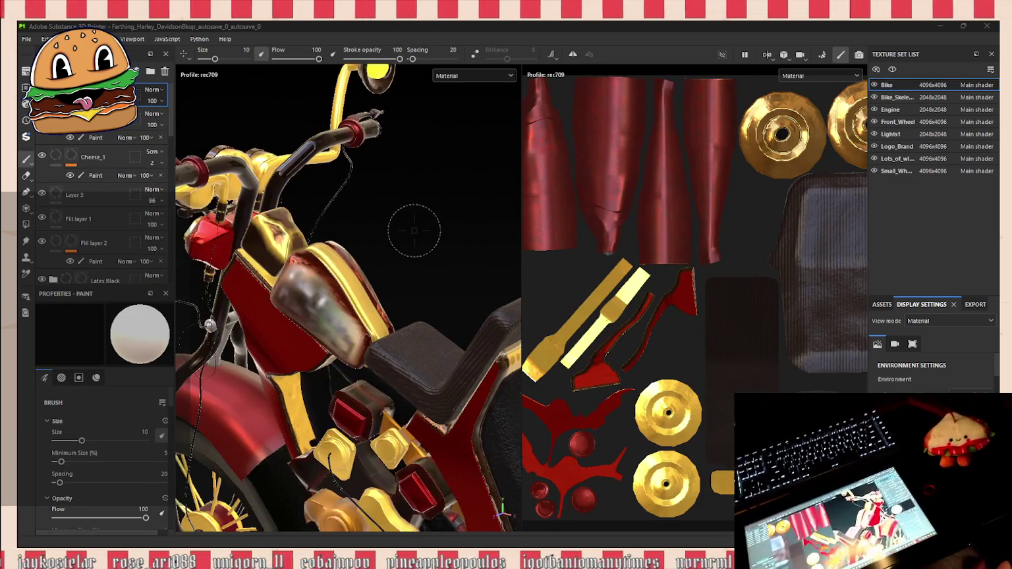
pyautogui.scroll(-3, 401, 223)
pyautogui.keyDown('alt'); pyautogui.moveTo(400, 223); pyautogui.dragTo(458, 265); pyautogui.keyUp('alt')
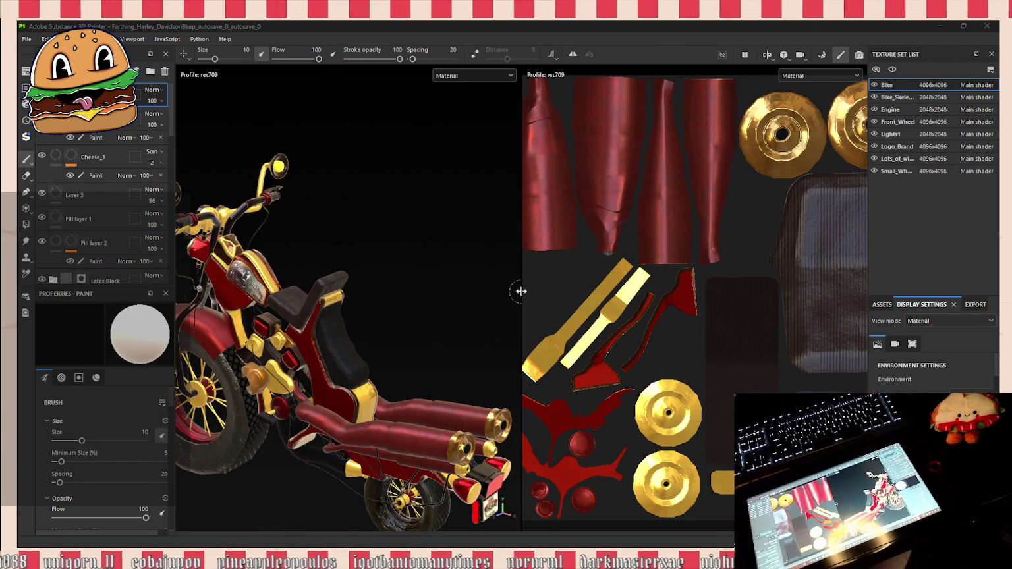
pyautogui.moveTo(520, 291); pyautogui.dragTo(626, 294)
pyautogui.moveTo(785, 339); pyautogui.dragTo(786, 339)
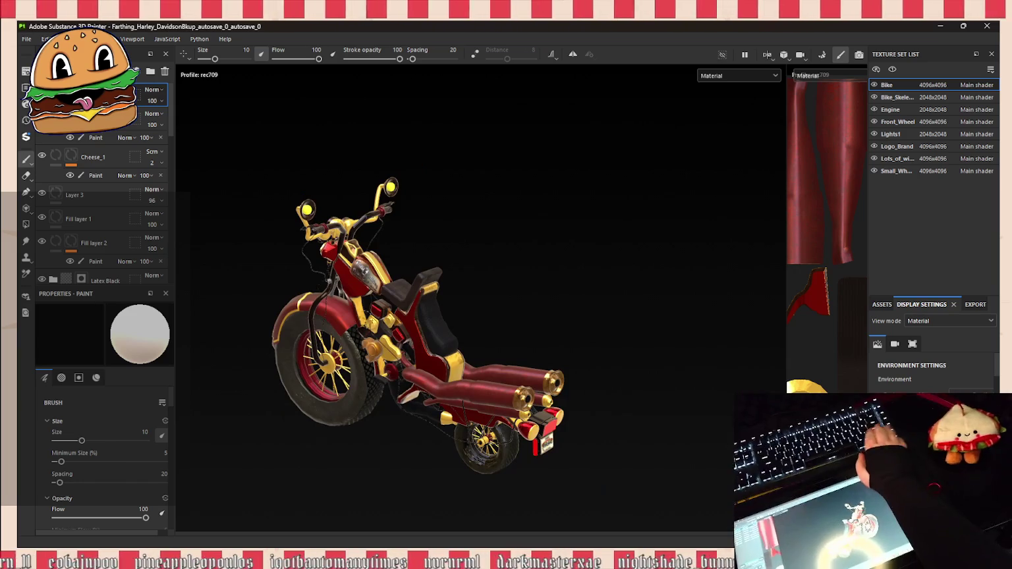
pyautogui.keyDown('alt'); pyautogui.moveTo(633, 343); pyautogui.dragTo(568, 254); pyautogui.keyUp('alt')
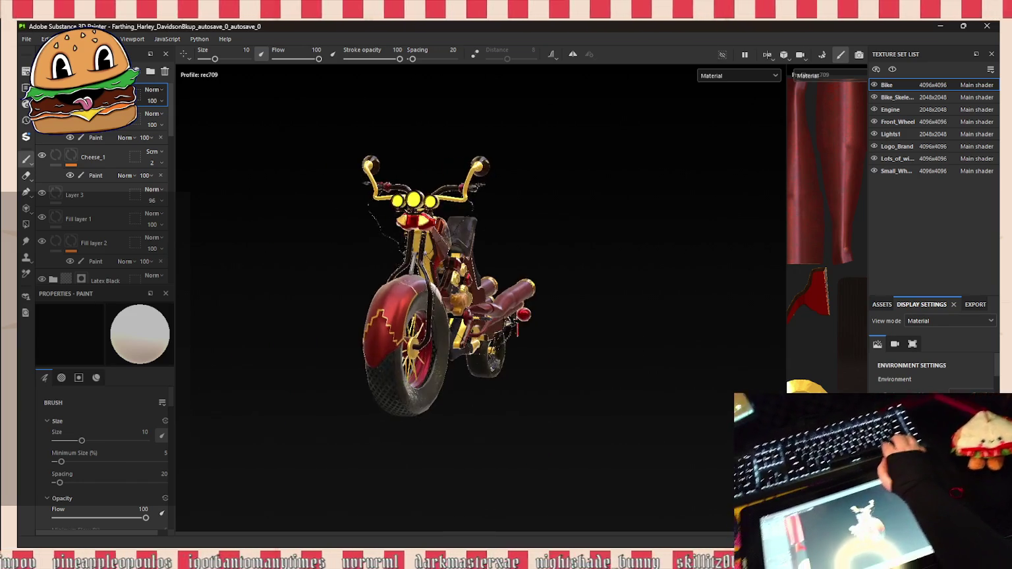
# Step: Orbit and zoom around the motorcycle to inspect its frame, sides and fuel tank
pyautogui.scroll(-5, 936, 370)
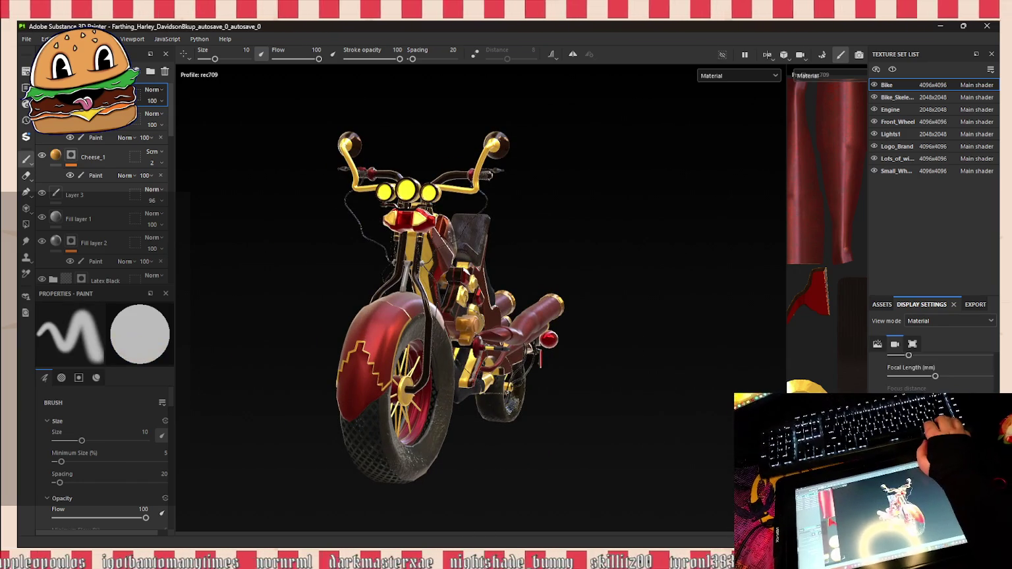
pyautogui.scroll(-2, 936, 370)
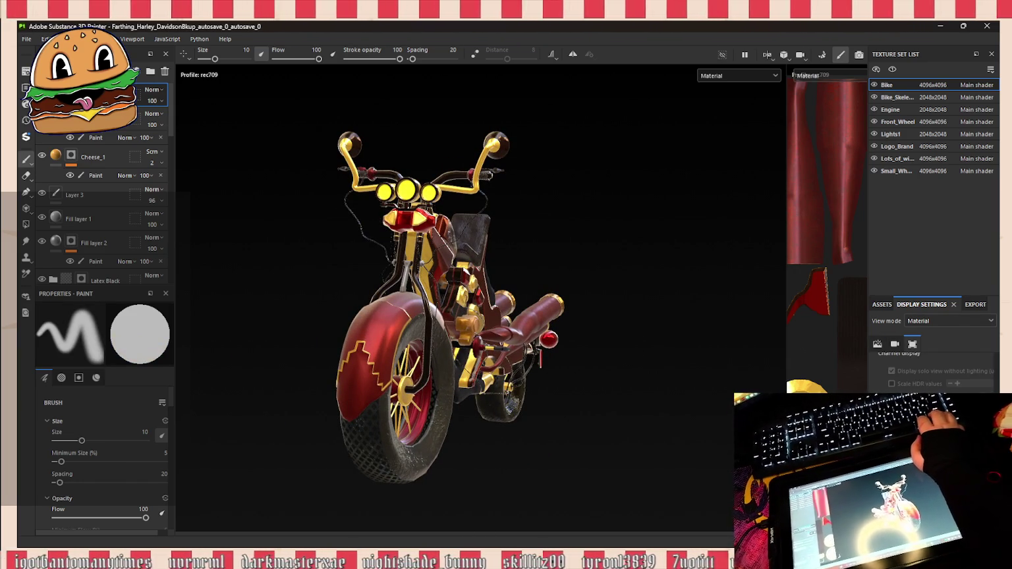
pyautogui.scroll(-3, 936, 369)
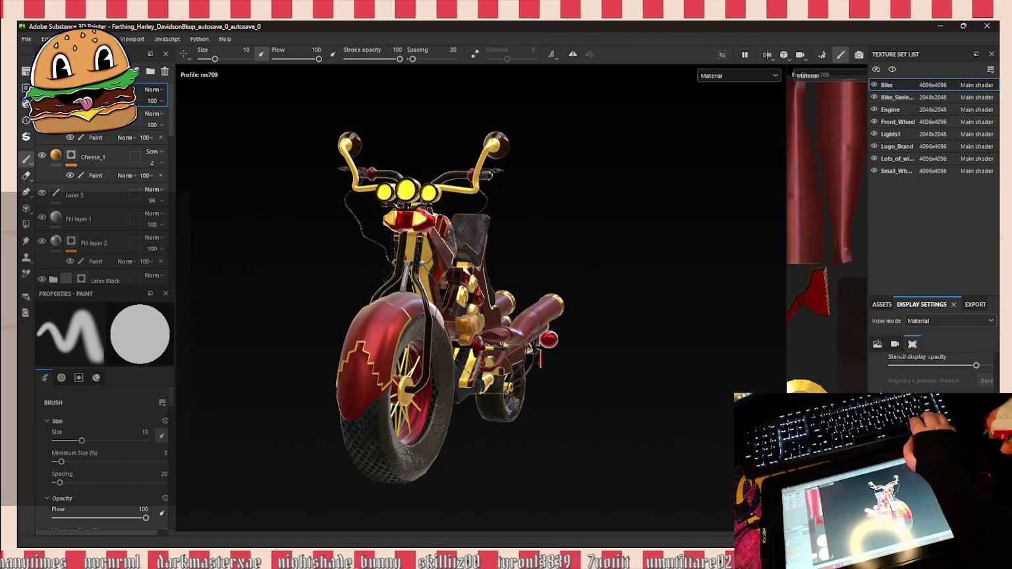
pyautogui.scroll(5, 231, 311)
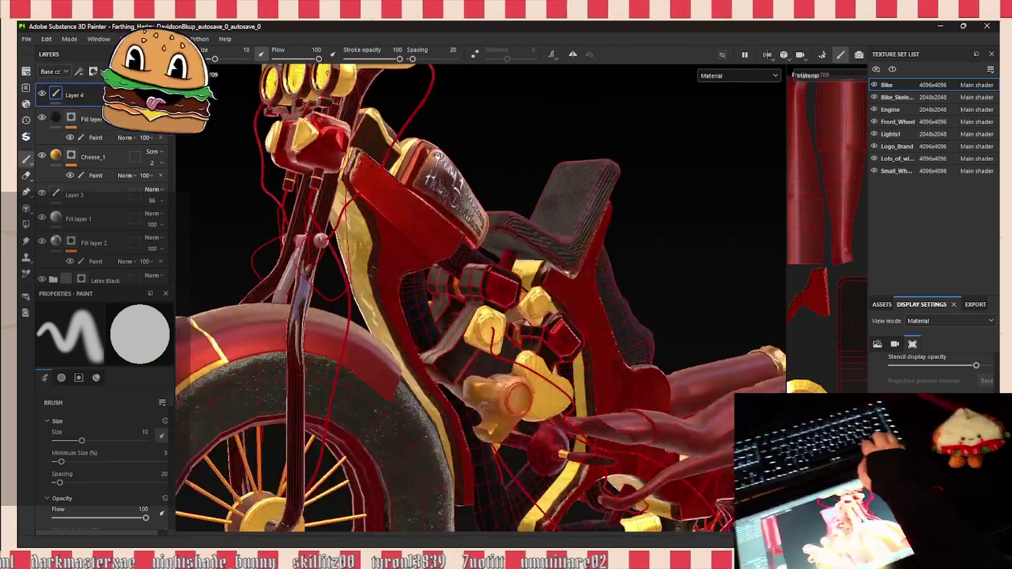
pyautogui.keyDown('alt'); pyautogui.moveTo(321, 241); pyautogui.dragTo(396, 366); pyautogui.keyUp('alt')
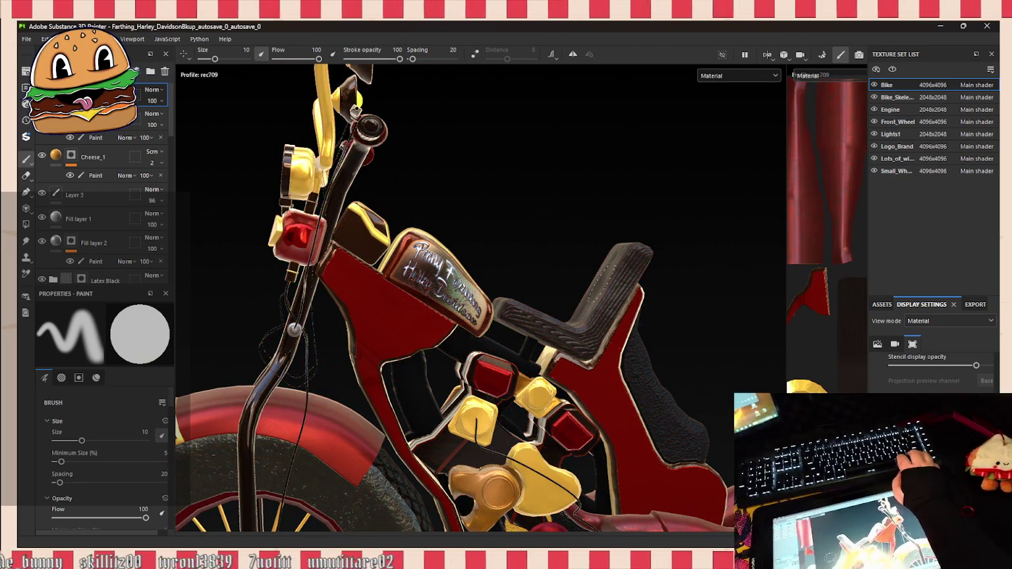
pyautogui.scroll(-3, 561, 233)
pyautogui.scroll(-2, 585, 240)
pyautogui.moveTo(585, 239)
pyautogui.keyDown('alt'); pyautogui.mouseDown()
pyautogui.moveTo(532, 216)
pyautogui.moveTo(783, 189)
pyautogui.moveTo(473, 226)
pyautogui.moveTo(449, 200)
pyautogui.mouseUp(); pyautogui.keyUp('alt')
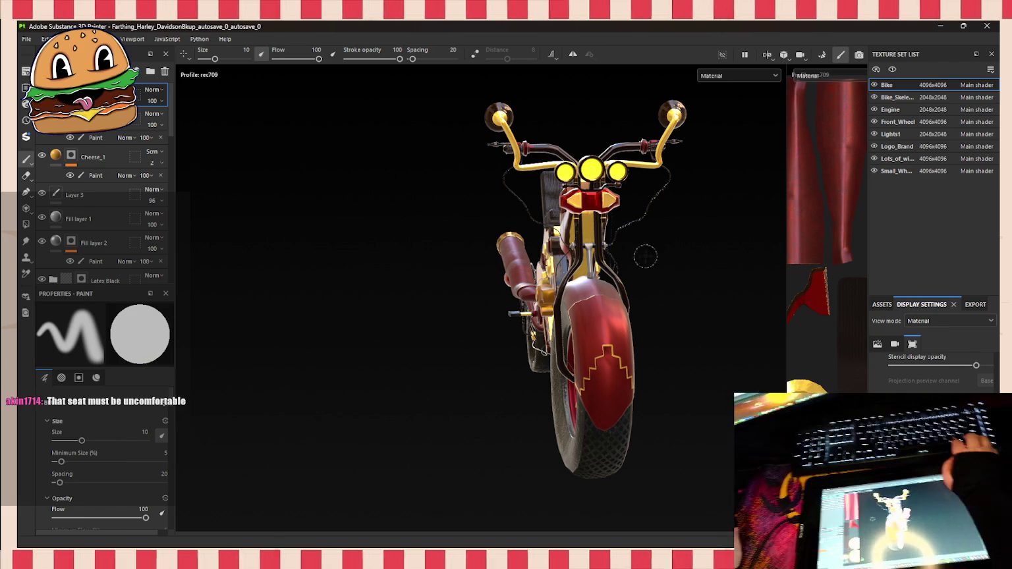
pyautogui.keyDown('alt'); pyautogui.moveTo(643, 253); pyautogui.dragTo(699, 257); pyautogui.keyUp('alt')
pyautogui.keyDown('alt'); pyautogui.moveTo(540, 203); pyautogui.dragTo(578, 204); pyautogui.keyUp('alt')
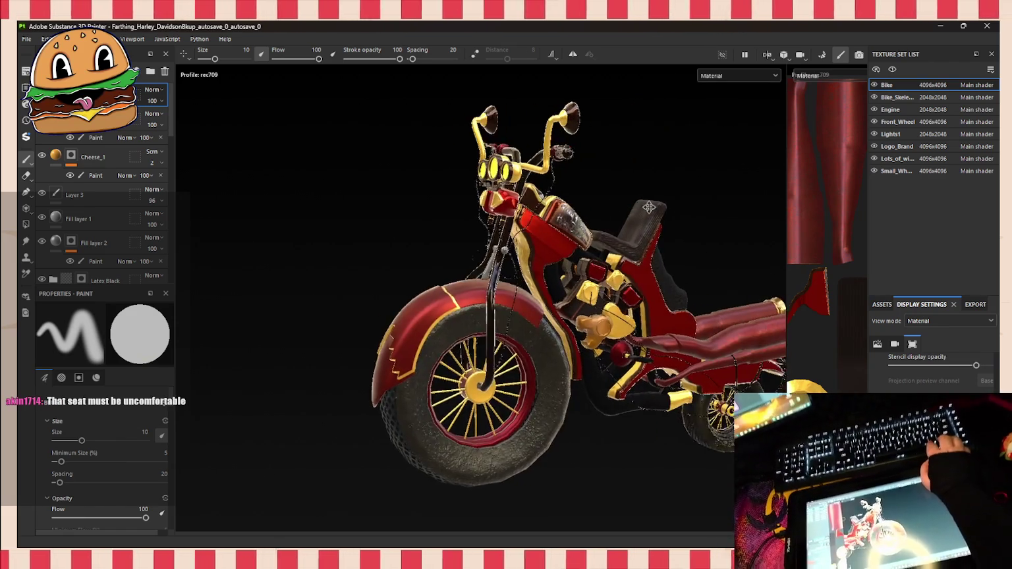
pyautogui.scroll(3, 578, 203)
pyautogui.scroll(3, 578, 204)
pyautogui.scroll(2, 560, 211)
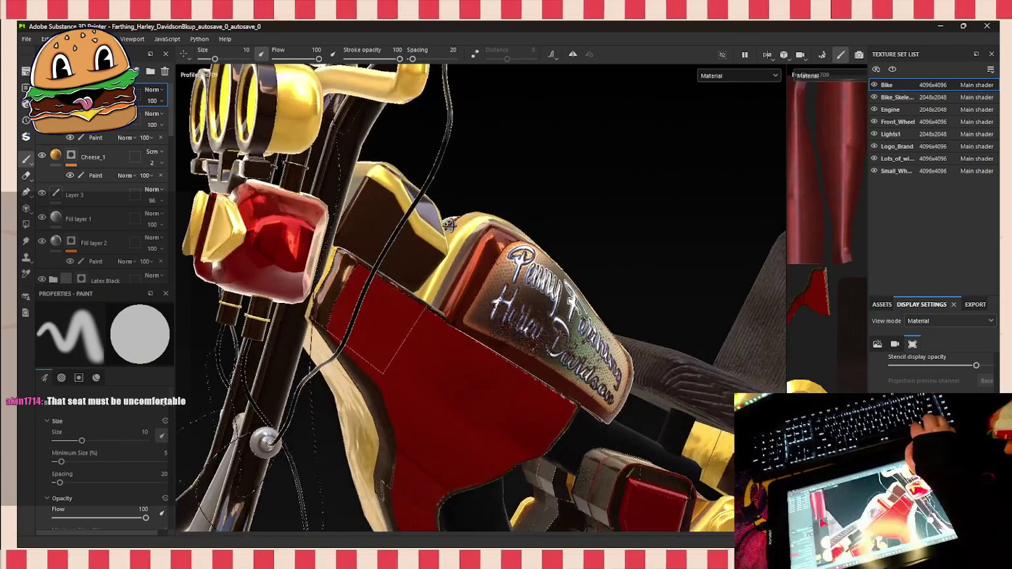
pyautogui.keyDown('alt'); pyautogui.moveTo(540, 218); pyautogui.dragTo(506, 235); pyautogui.keyUp('alt')
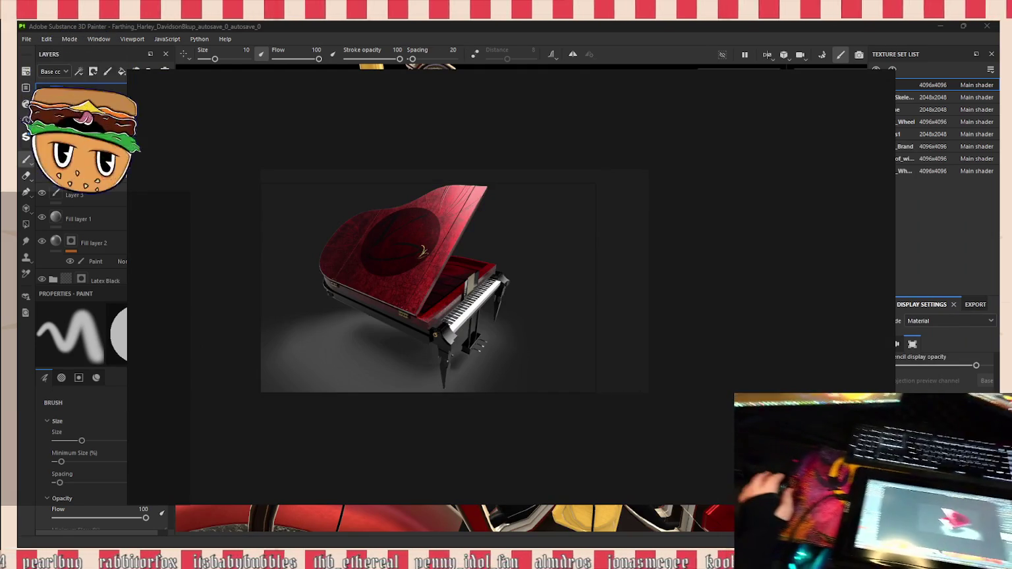
# Step: Paste the Maya gun screenshot, then box-select it with the gun renders and delete them
pyautogui.moveTo(500, 291)
pyautogui.mouseDown()
pyautogui.moveTo(631, 292)
pyautogui.moveTo(606, 279)
pyautogui.moveTo(525, 284)
pyautogui.mouseUp()
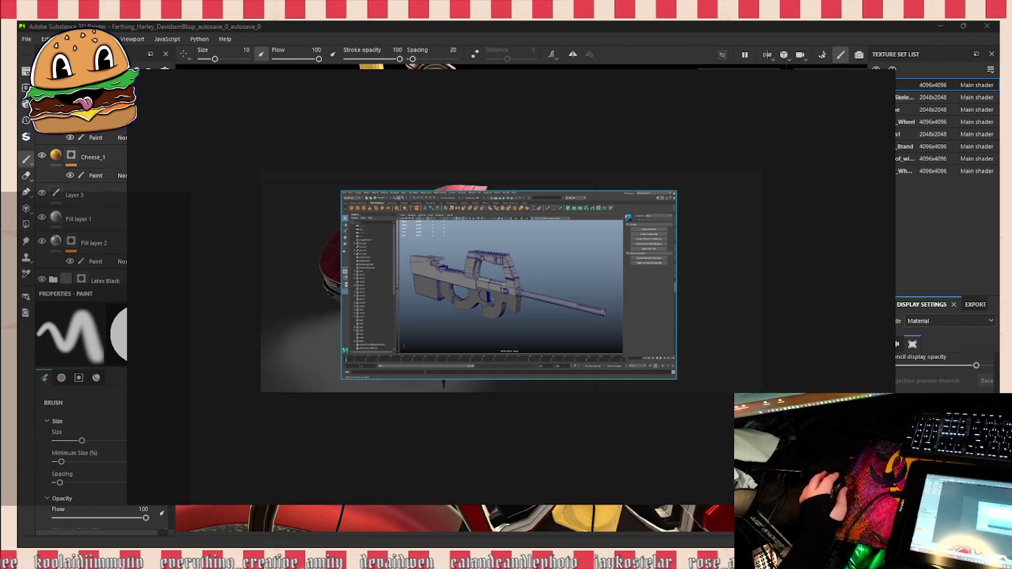
pyautogui.hotkey('ctrl', 'v')
pyautogui.moveTo(554, 227)
pyautogui.mouseDown()
pyautogui.moveTo(530, 132)
pyautogui.moveTo(477, 168)
pyautogui.mouseUp()
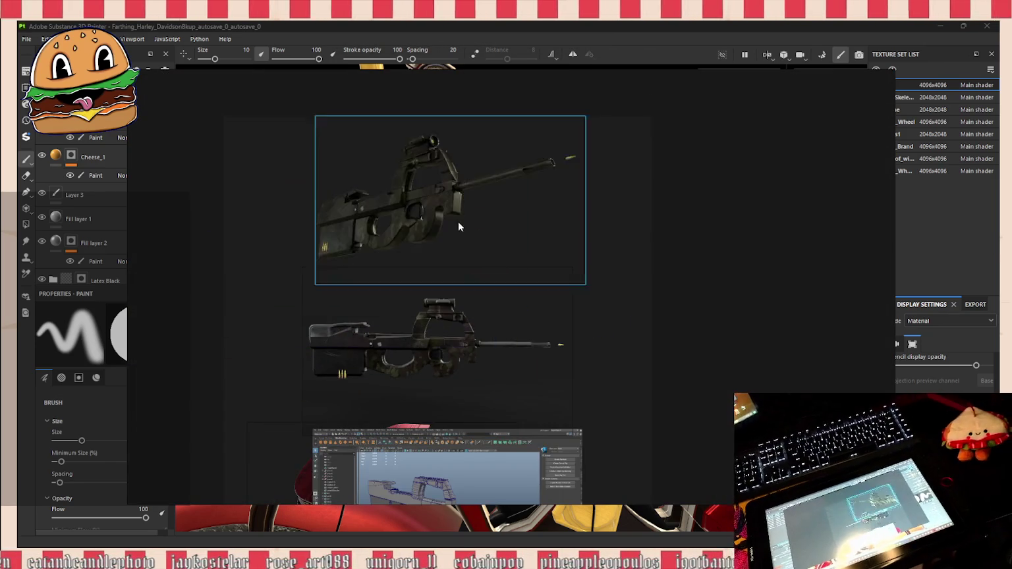
pyautogui.moveTo(445, 190); pyautogui.dragTo(445, 279, button='middle')
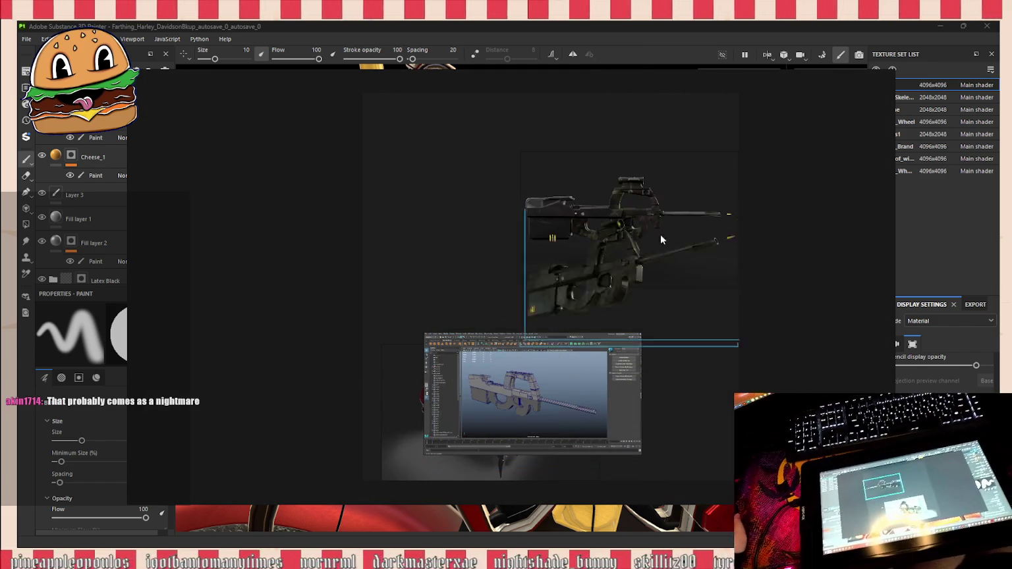
pyautogui.moveTo(776, 285); pyautogui.dragTo(670, 137)
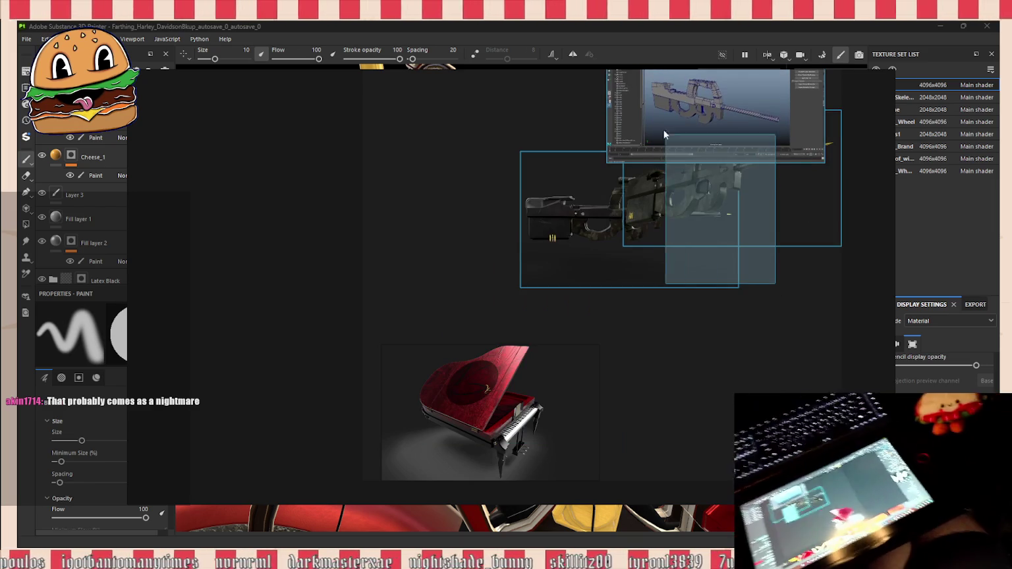
pyautogui.press('Delete')
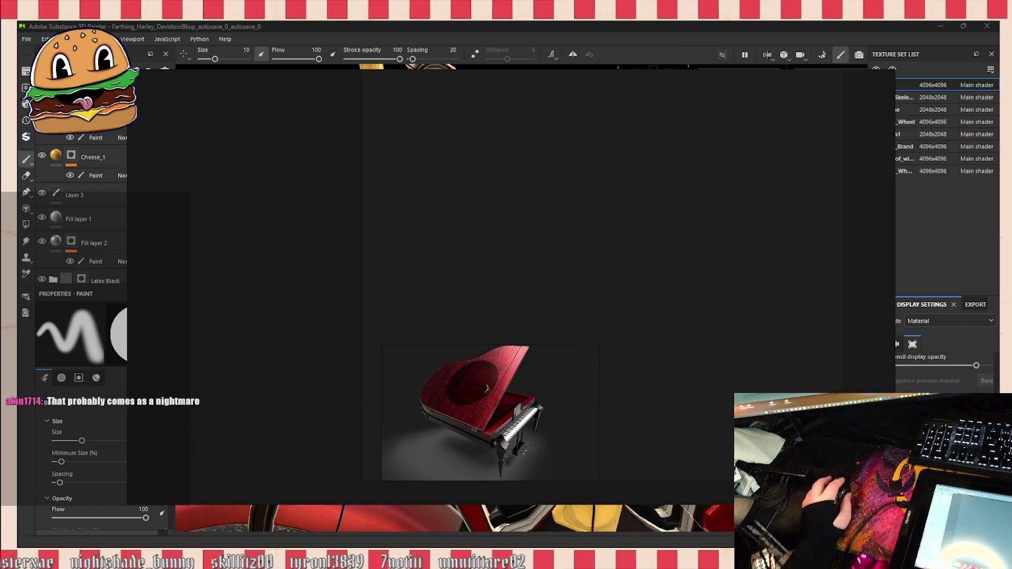
# Step: Add the second rifle render, shrink it to match the first, and stack it directly beneath
pyautogui.moveTo(856, 296); pyautogui.dragTo(519, 263)
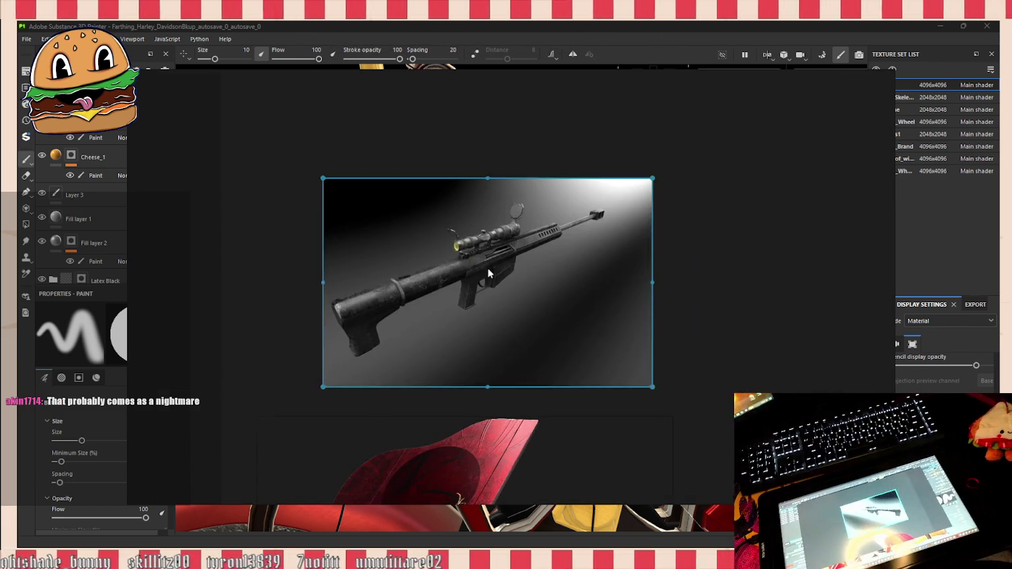
pyautogui.scroll(5, 488, 273)
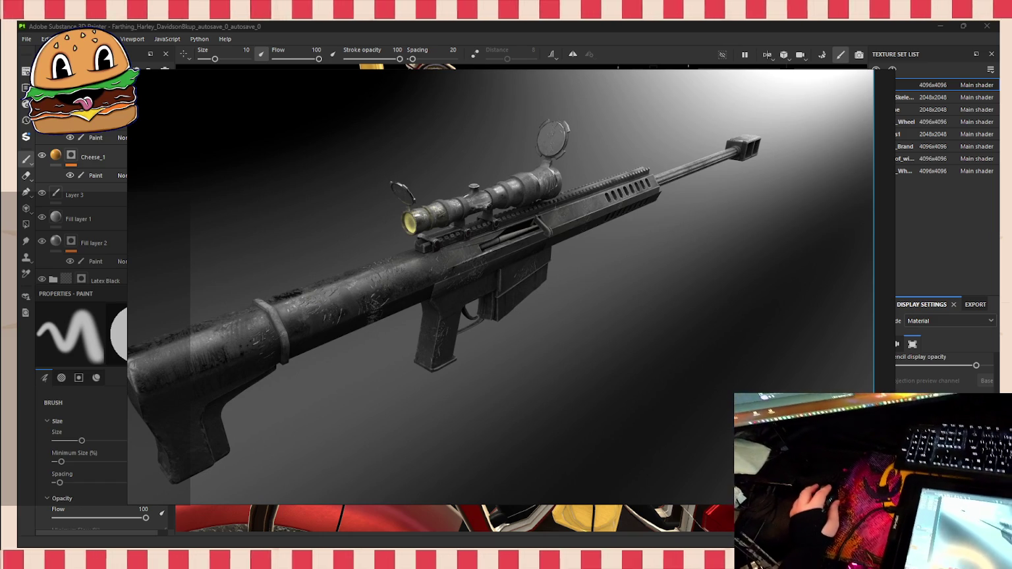
pyautogui.moveTo(555, 303)
pyautogui.mouseDown(button='middle')
pyautogui.moveTo(602, 285)
pyautogui.moveTo(588, 297)
pyautogui.moveTo(569, 283)
pyautogui.mouseUp(button='middle')
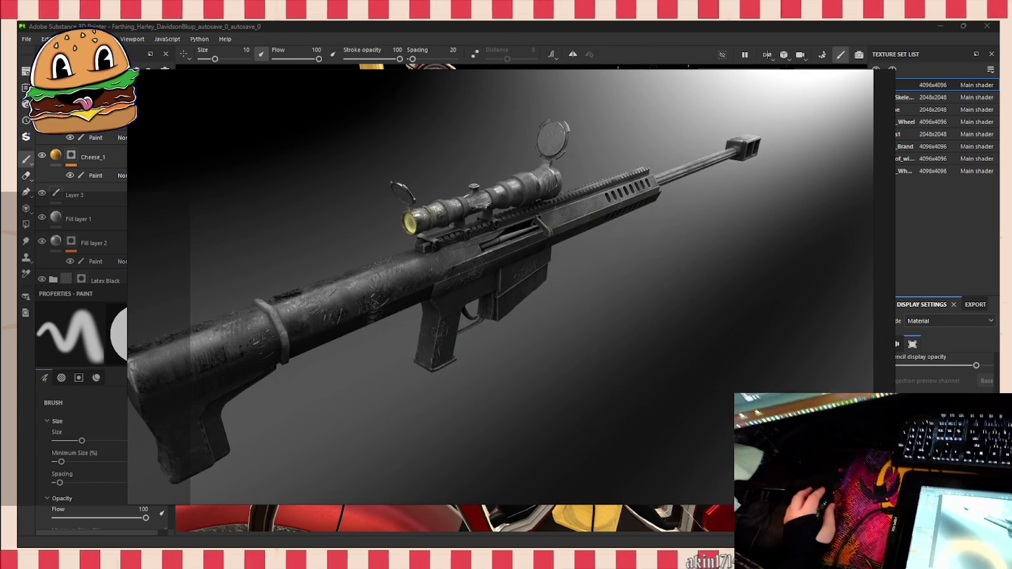
pyautogui.moveTo(446, 294)
pyautogui.keyDown('alt'); pyautogui.mouseDown()
pyautogui.moveTo(460, 302)
pyautogui.moveTo(472, 343)
pyautogui.mouseUp(); pyautogui.keyUp('alt')
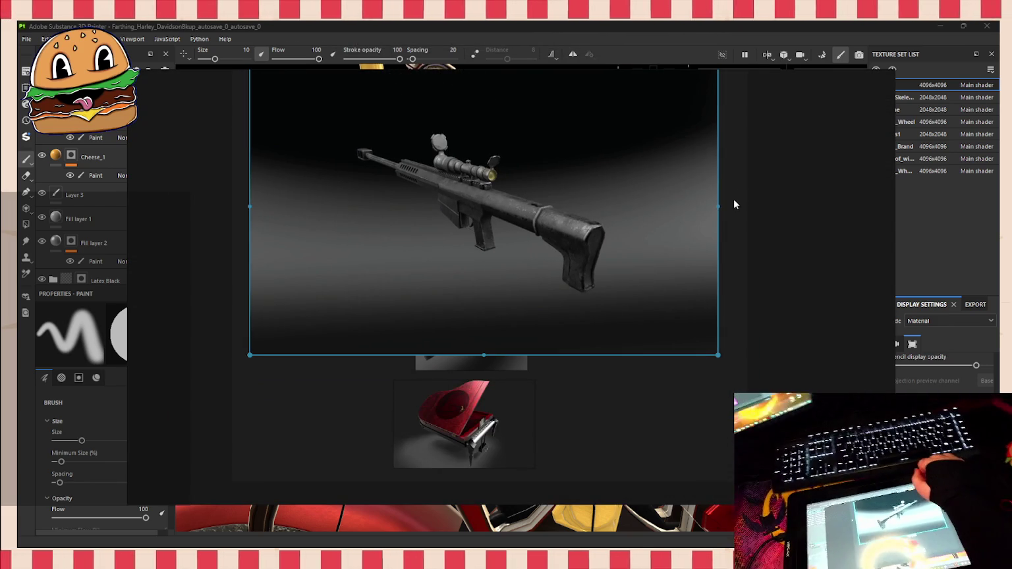
pyautogui.moveTo(718, 206); pyautogui.dragTo(368, 206)
pyautogui.moveTo(307, 232); pyautogui.dragTo(457, 253)
pyautogui.scroll(2, 456, 279)
pyautogui.scroll(3, 536, 278)
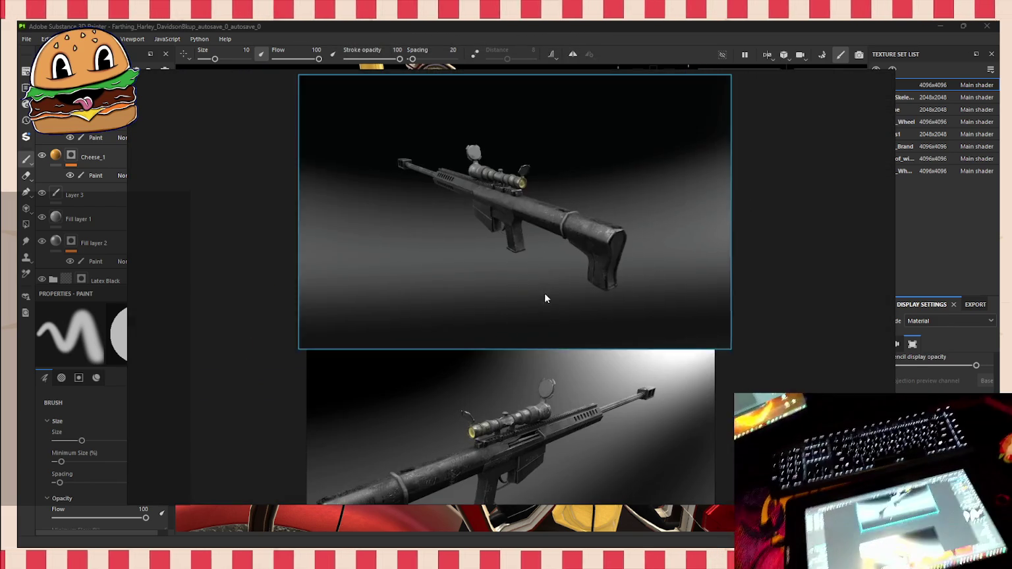
pyautogui.scroll(-1, 544, 290)
pyautogui.scroll(1, 500, 205)
pyautogui.moveTo(507, 324)
pyautogui.mouseDown()
pyautogui.moveTo(504, 281)
pyautogui.moveTo(494, 290)
pyautogui.mouseUp()
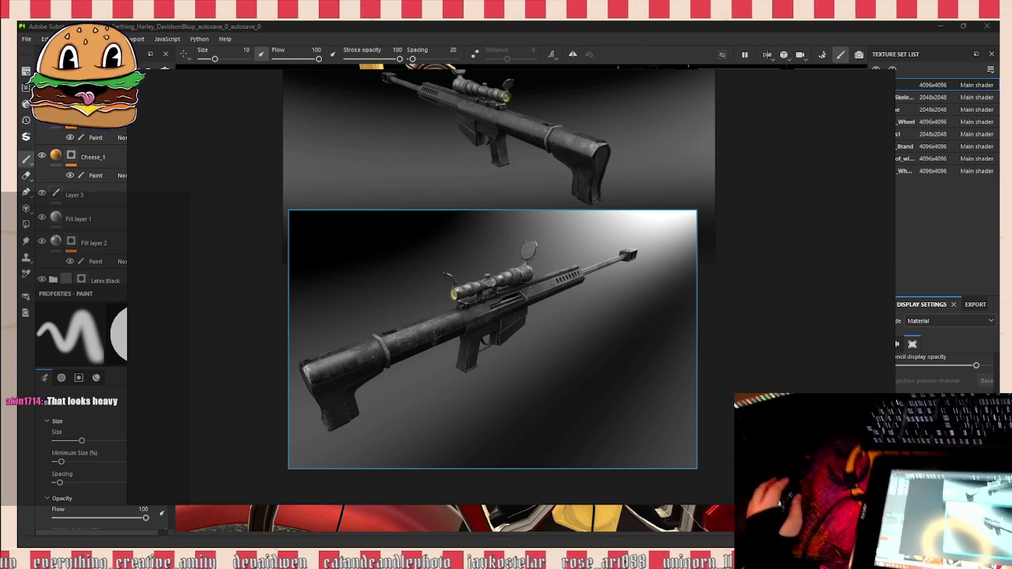
pyautogui.click(529, 336)
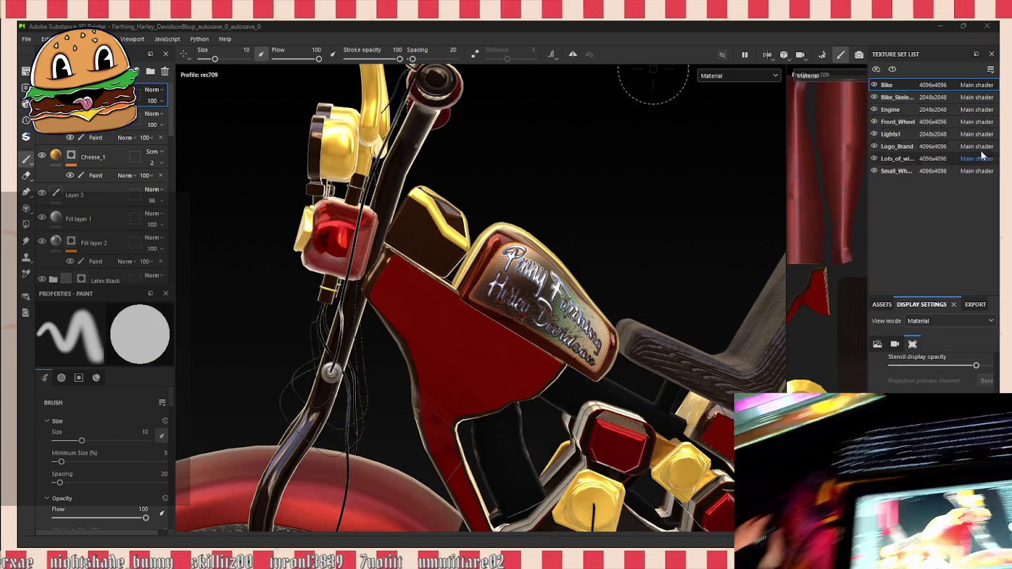
# Step: Close the Harley Davidson project and discard its unsaved changes
pyautogui.click(982, 31)
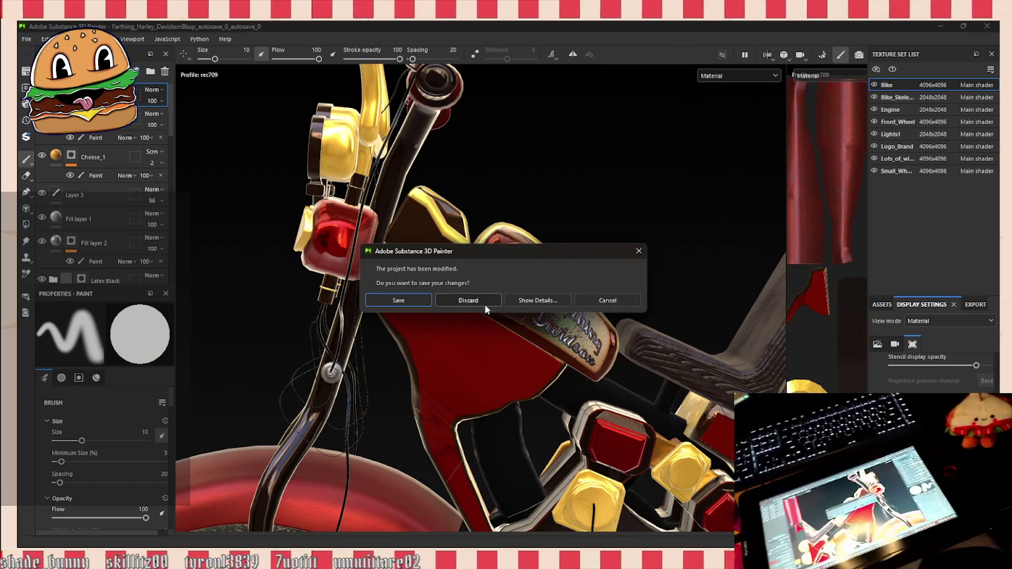
pyautogui.click(482, 298)
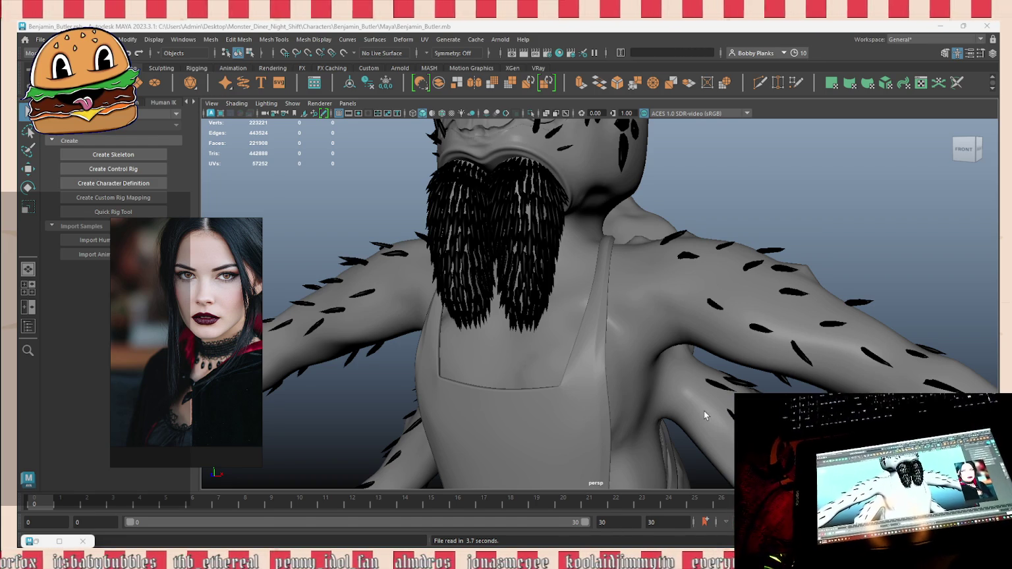
# Step: Close Unreal Editor, cancel Maya's save prompt for Benjamin_Butler, and raise the PureRef board
pyautogui.scroll(-5, 766, 326)
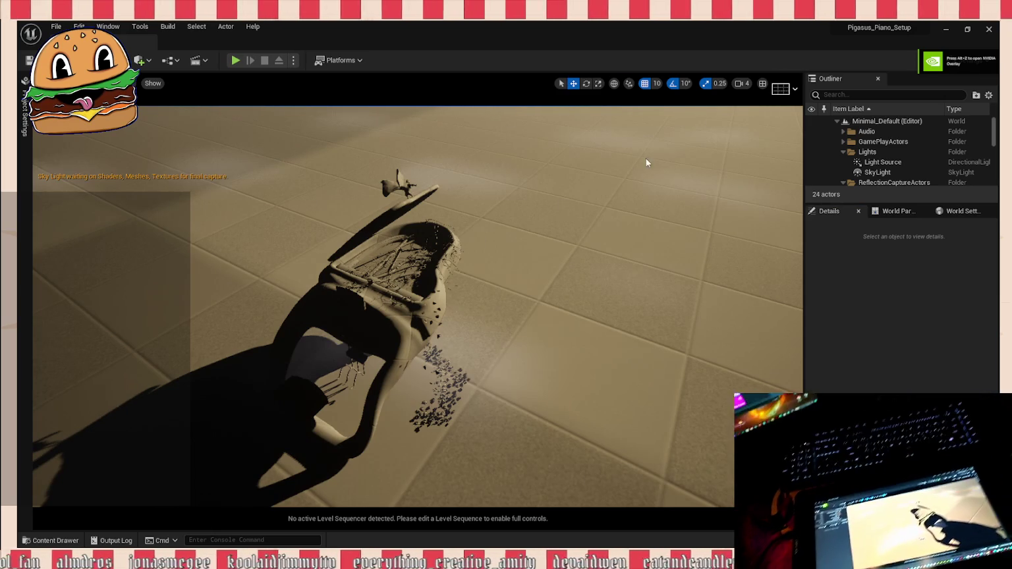
pyautogui.click(988, 30)
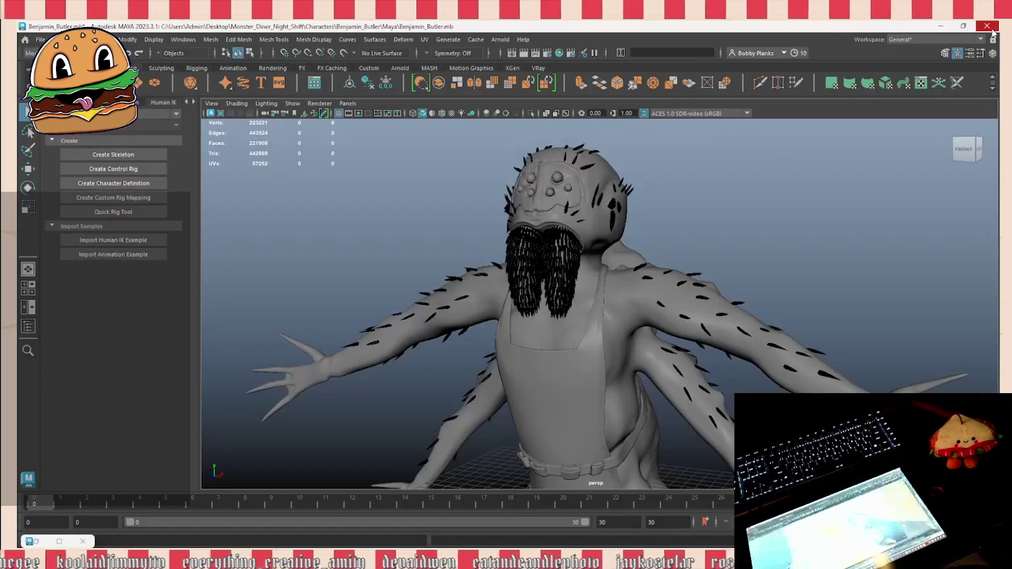
pyautogui.click(553, 296)
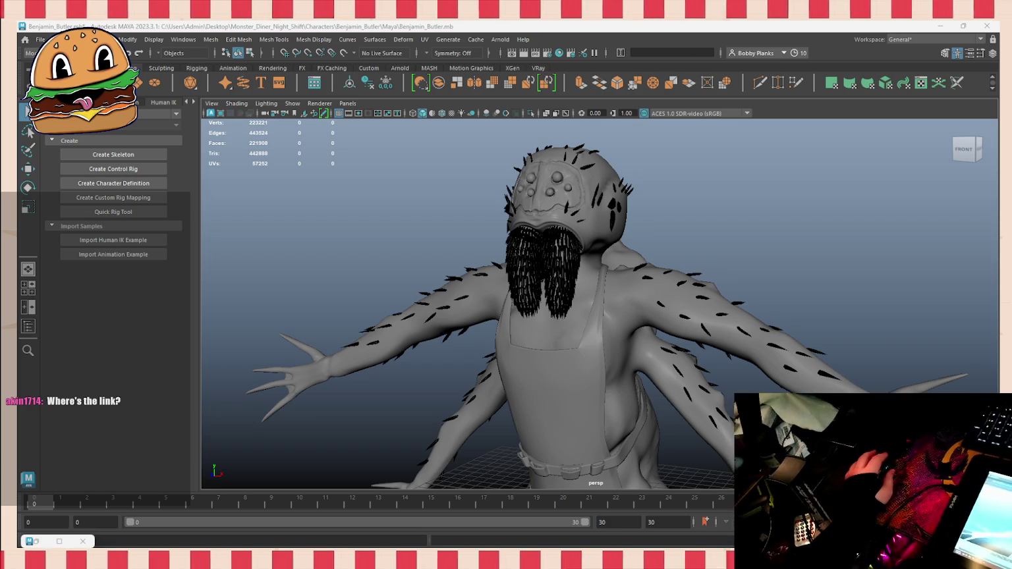
pyautogui.hotkey('alt', 'Tab')
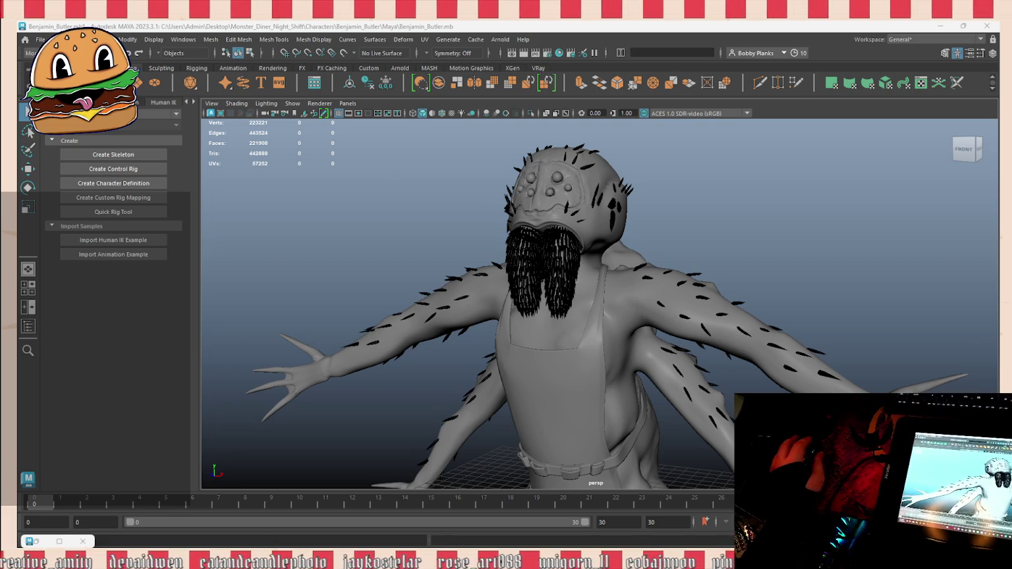
pyautogui.hotkey('alt', 'Tab')
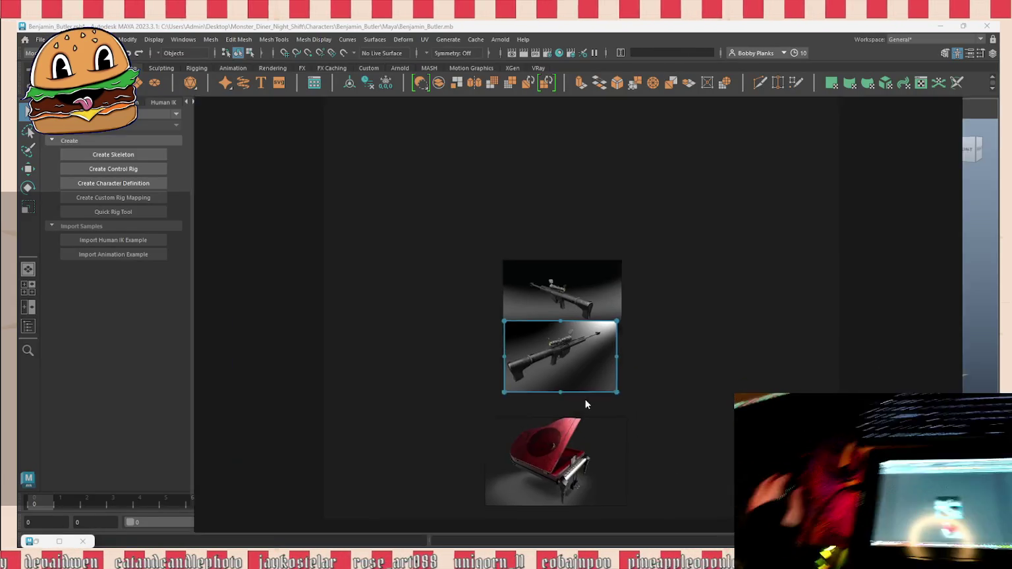
# Step: Add the winged-pig piano close-up and the full piano render side by side
pyautogui.moveTo(584, 398); pyautogui.dragTo(516, 362)
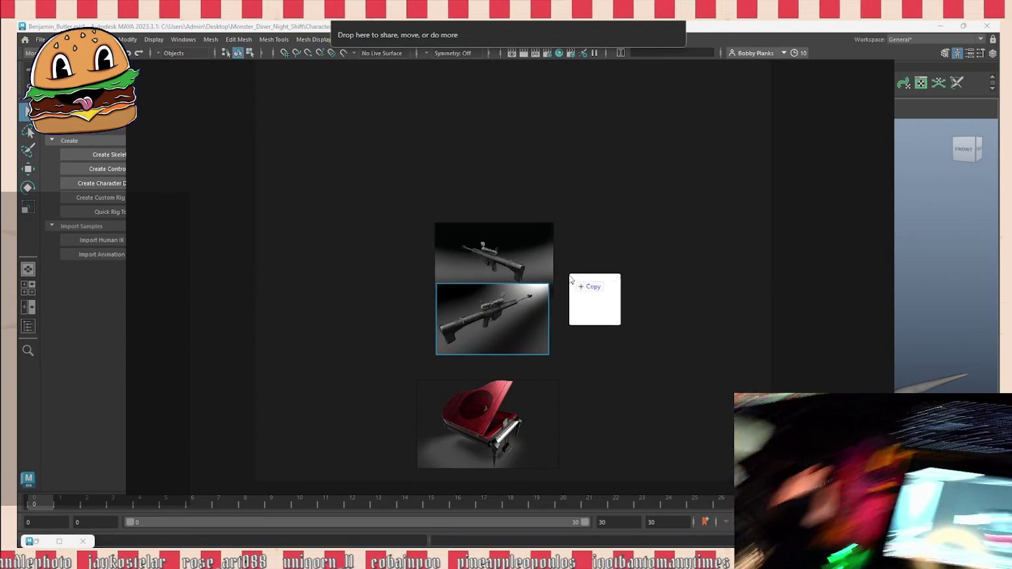
pyautogui.moveTo(683, 323); pyautogui.dragTo(620, 268)
pyautogui.scroll(5, 620, 267)
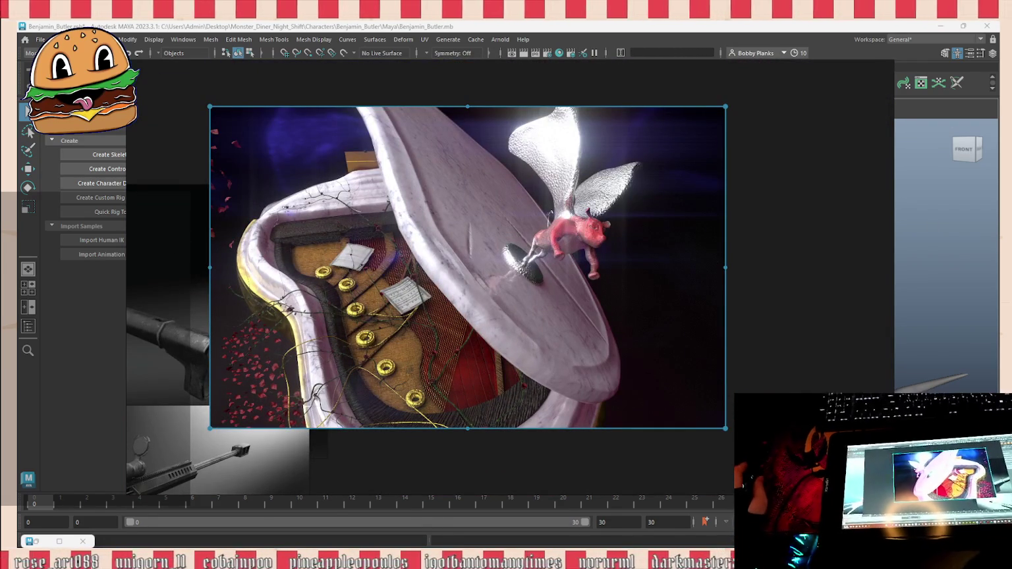
pyautogui.moveTo(785, 306); pyautogui.dragTo(540, 307)
pyautogui.scroll(-5, 418, 224)
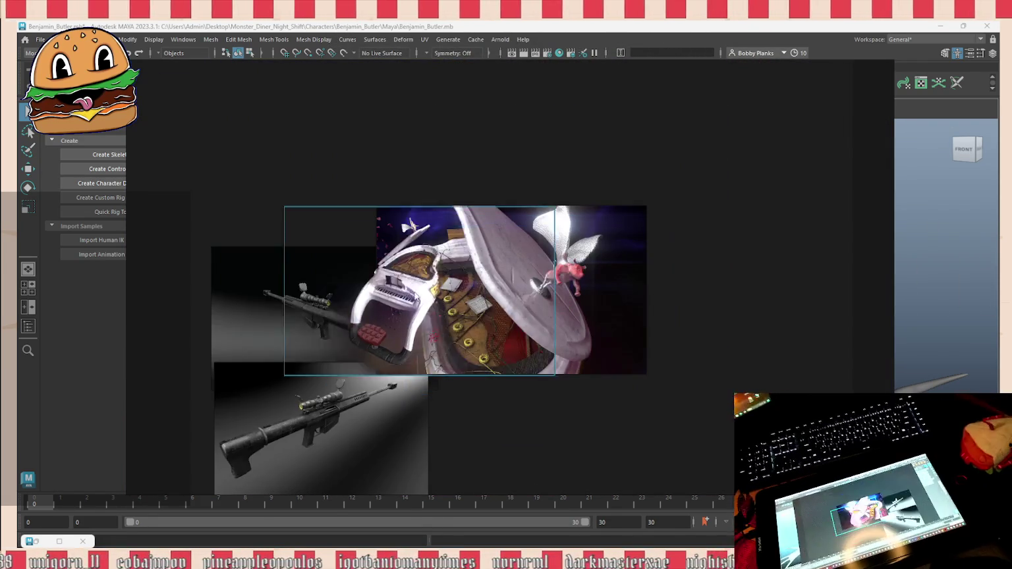
pyautogui.scroll(3, 410, 254)
pyautogui.moveTo(409, 255); pyautogui.dragTo(515, 248)
# Step: Preview a piano render, add the keyboard close-up, and move the small render top-left
pyautogui.scroll(-3, 515, 248)
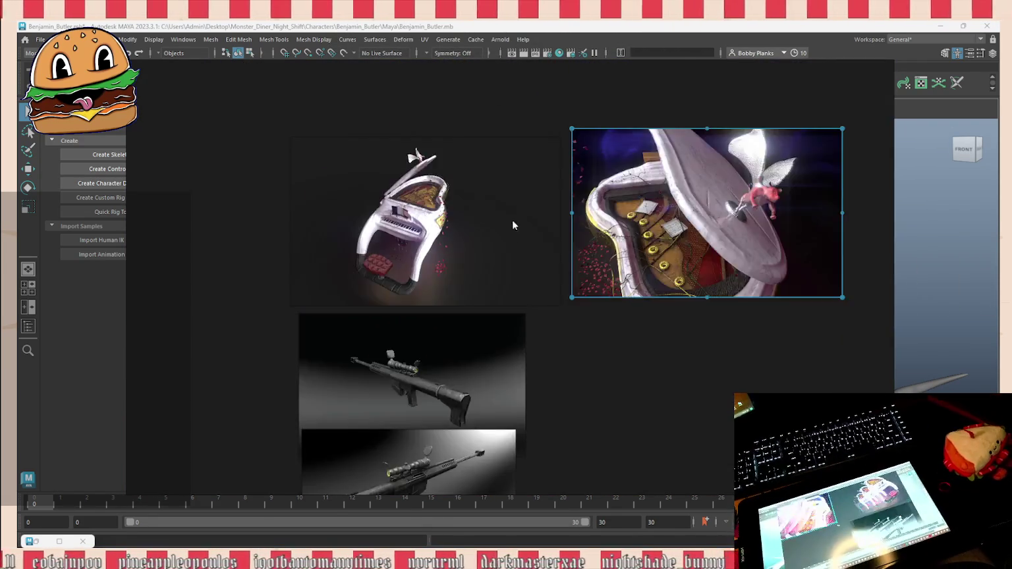
pyautogui.scroll(3, 659, 198)
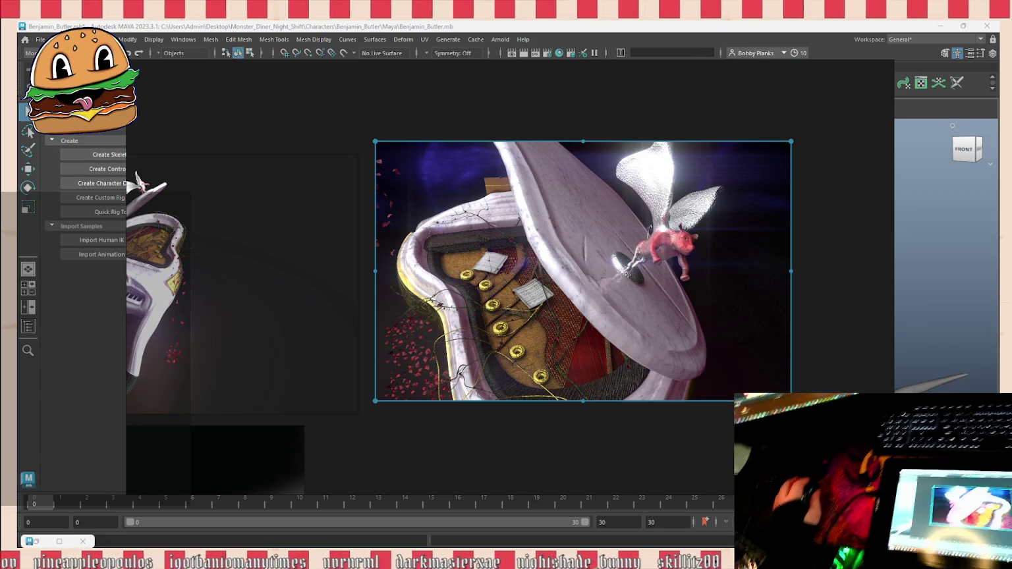
pyautogui.scroll(-2, 534, 247)
pyautogui.scroll(2, 660, 350)
pyautogui.click(355, 264)
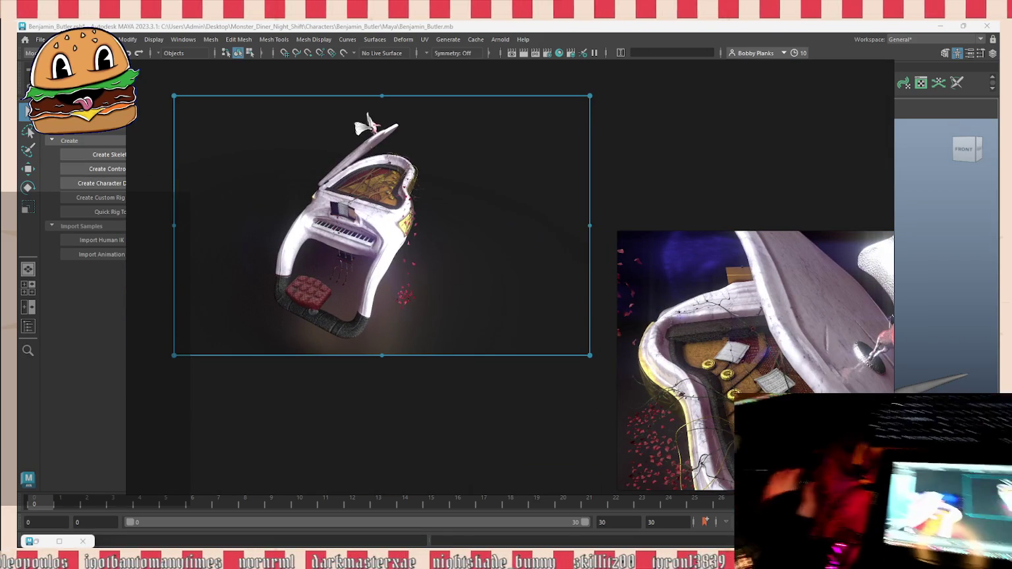
pyautogui.doubleClick(382, 224)
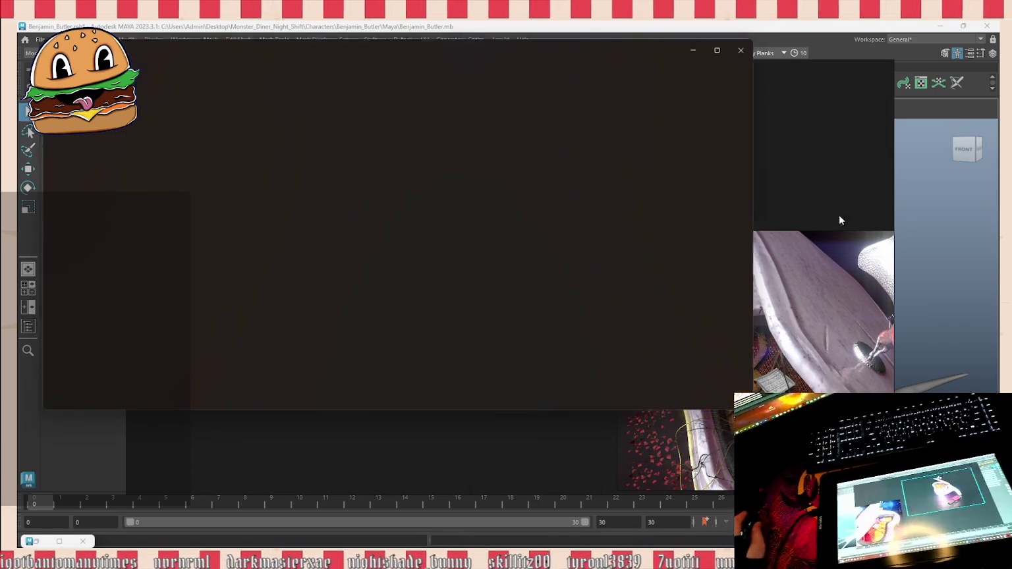
pyautogui.click(751, 46)
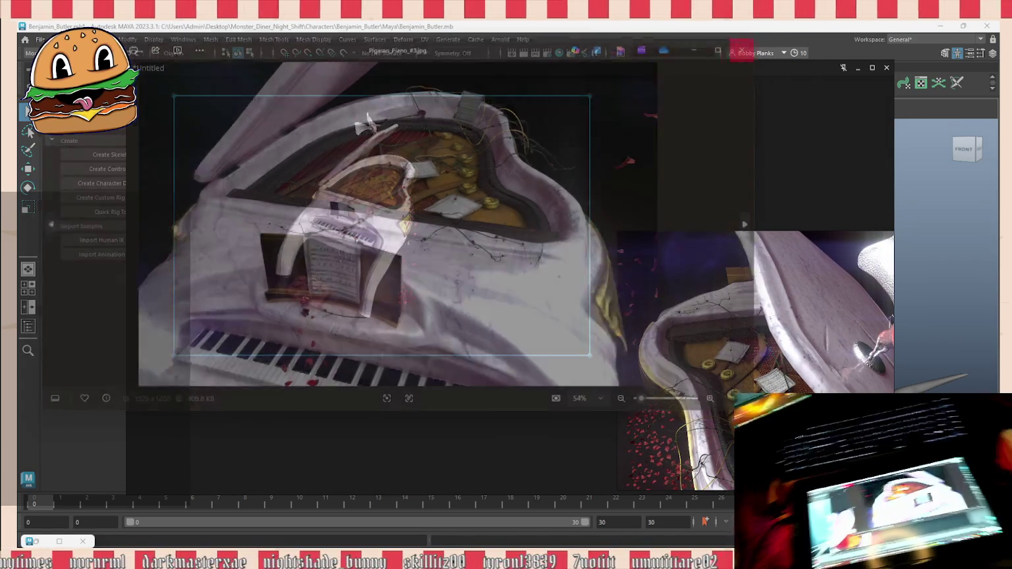
pyautogui.moveTo(850, 212); pyautogui.dragTo(692, 200)
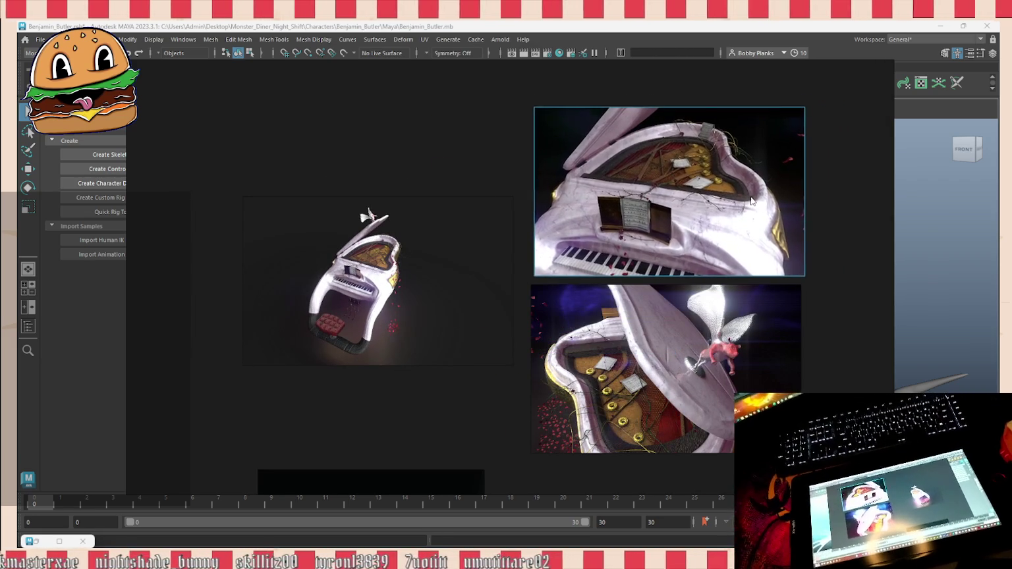
pyautogui.moveTo(389, 268); pyautogui.dragTo(211, 89)
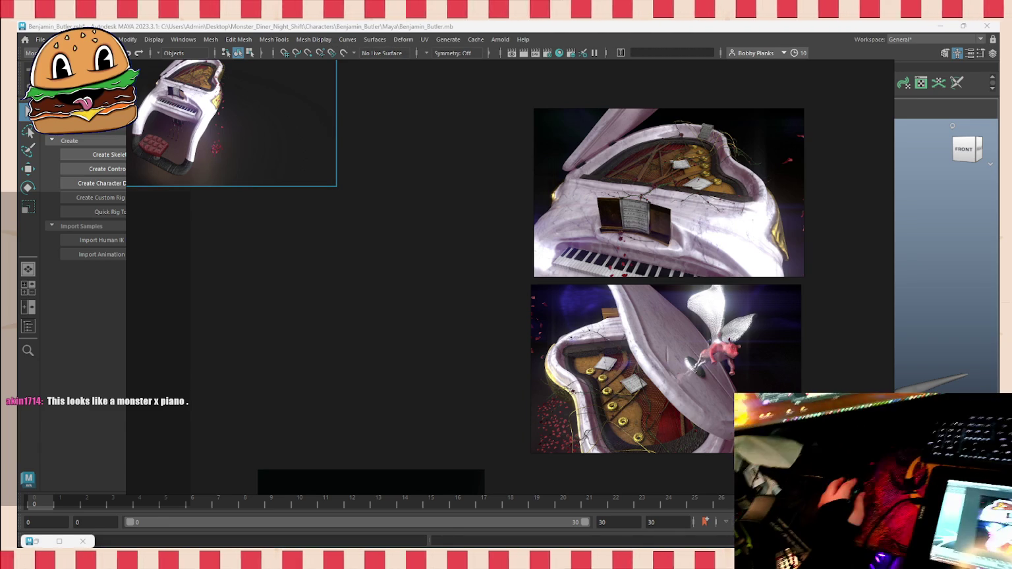
# Step: Paste two more piano renders into the 2×2 grid and add the black grand-piano photo to its left
pyautogui.hotkey('ctrl', 'v')
pyautogui.moveTo(461, 339); pyautogui.dragTo(412, 357)
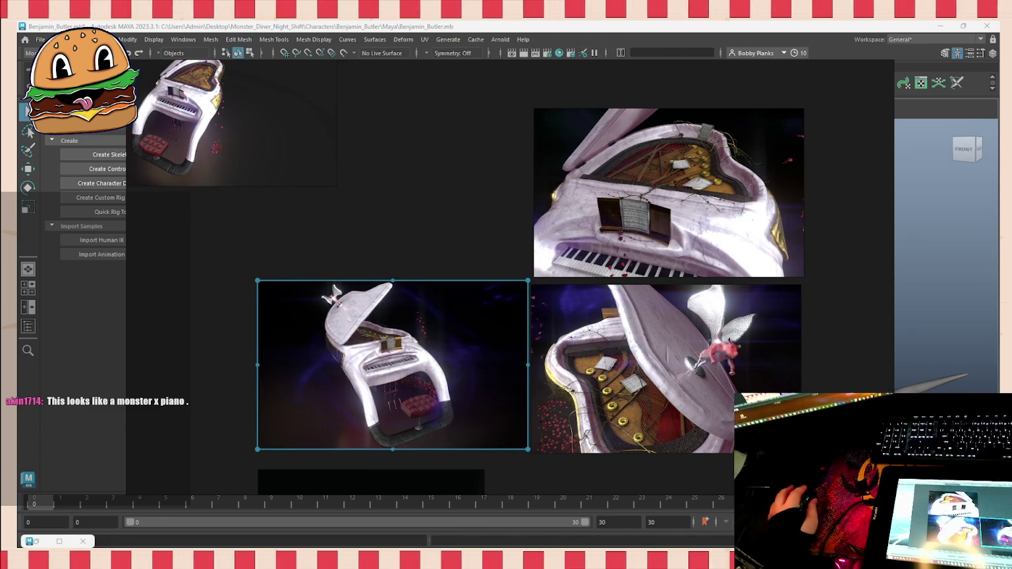
pyautogui.hotkey('ctrl', 'v')
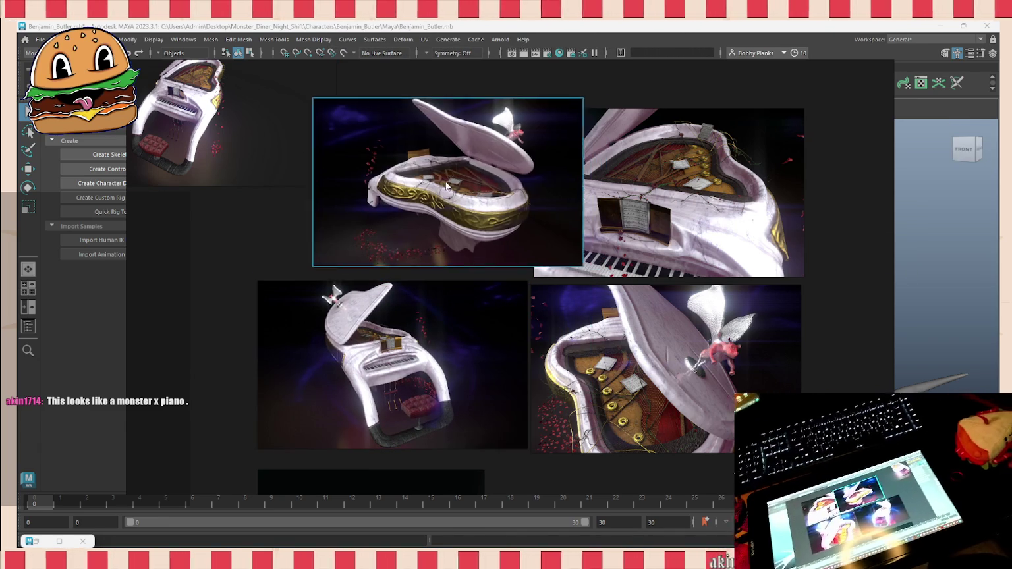
pyautogui.moveTo(452, 189); pyautogui.dragTo(382, 200)
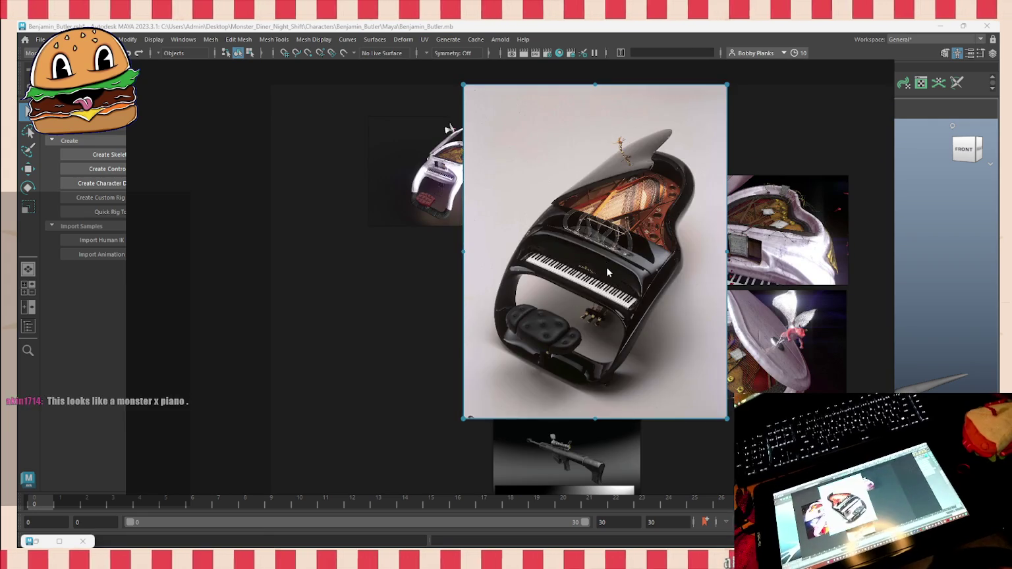
pyautogui.moveTo(606, 268); pyautogui.dragTo(341, 291)
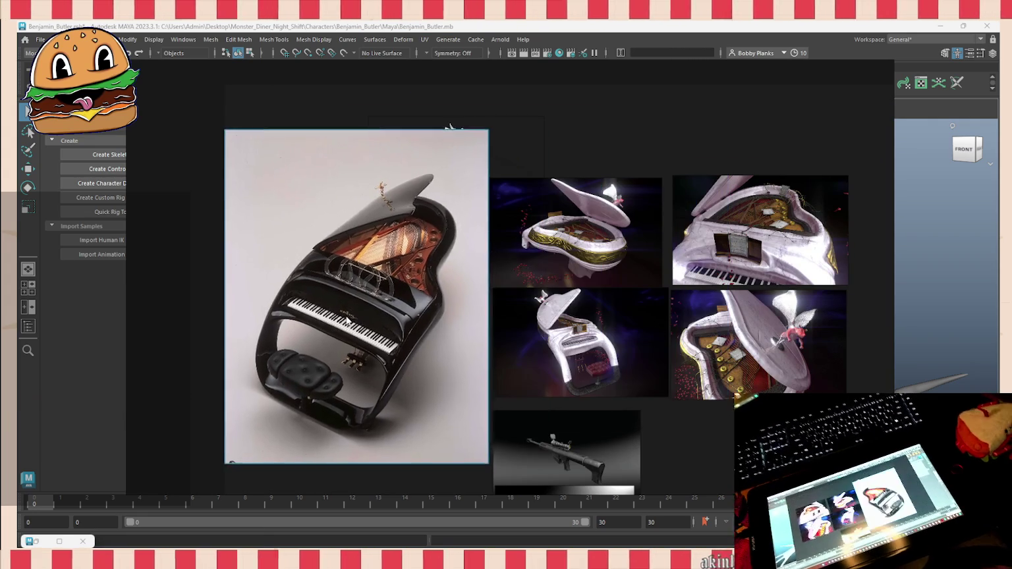
# Step: Zoom in on the exploded piano parts render above the white piano renders
pyautogui.scroll(2, 352, 269)
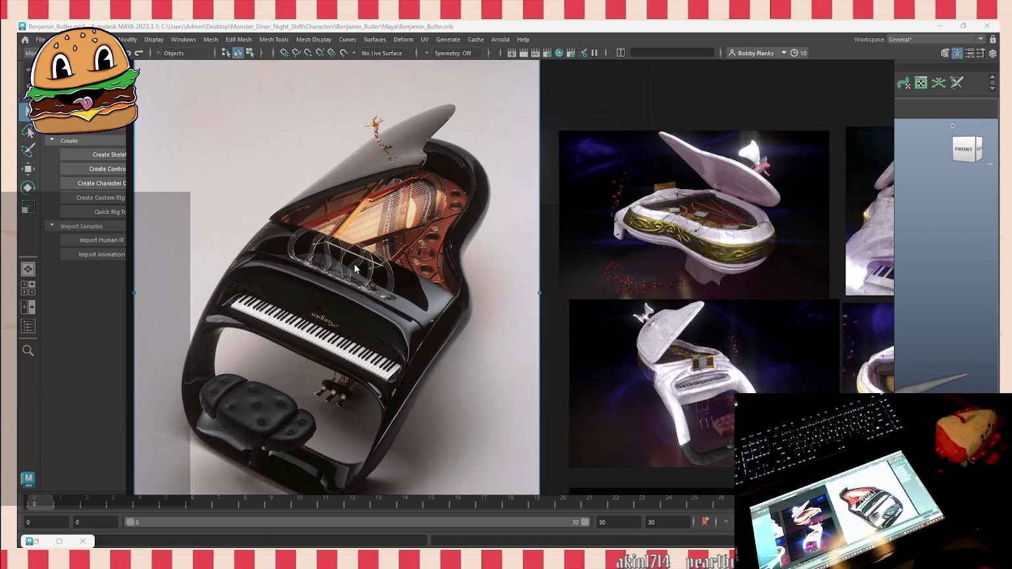
pyautogui.scroll(-1, 362, 268)
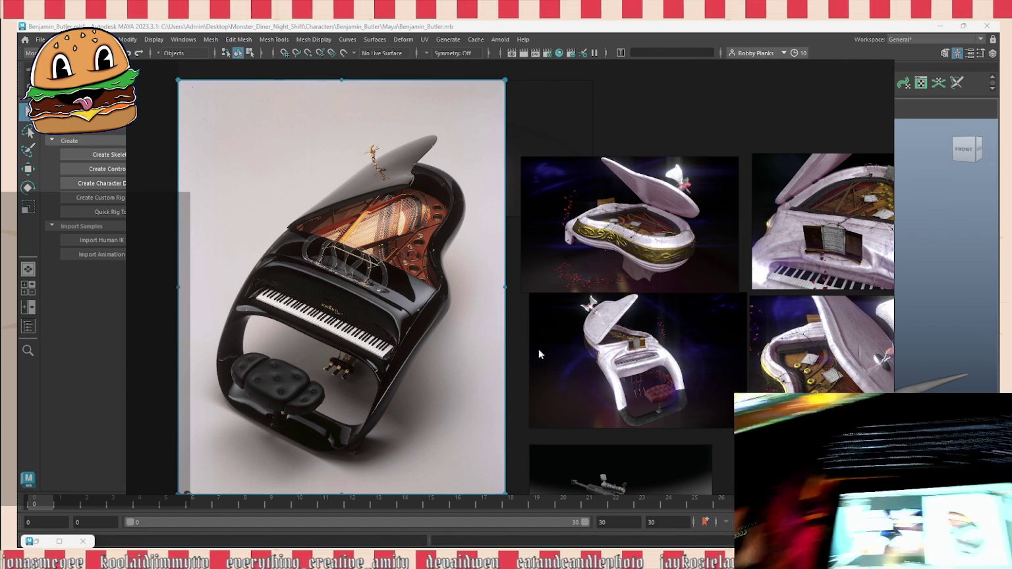
pyautogui.scroll(-3, 607, 302)
pyautogui.scroll(3, 683, 362)
pyautogui.scroll(-2, 596, 356)
pyautogui.scroll(-1, 689, 310)
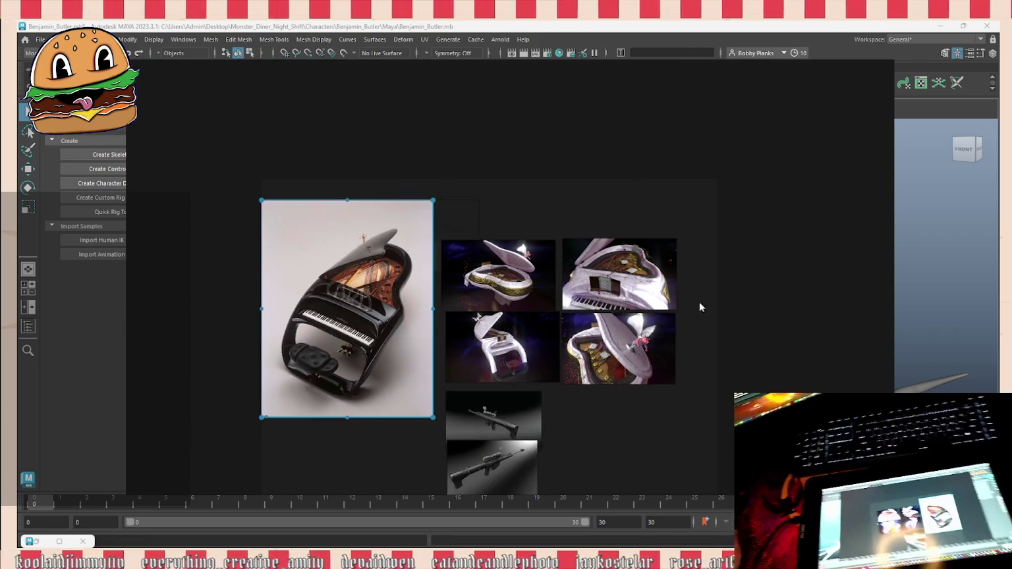
pyautogui.scroll(2, 690, 310)
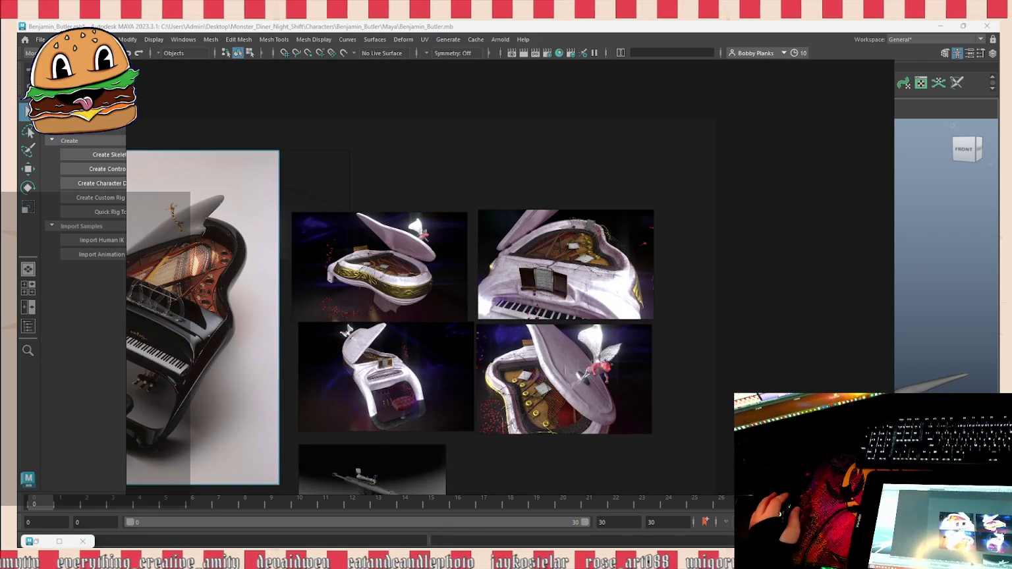
pyautogui.scroll(2, 465, 353)
pyautogui.scroll(3, 465, 265)
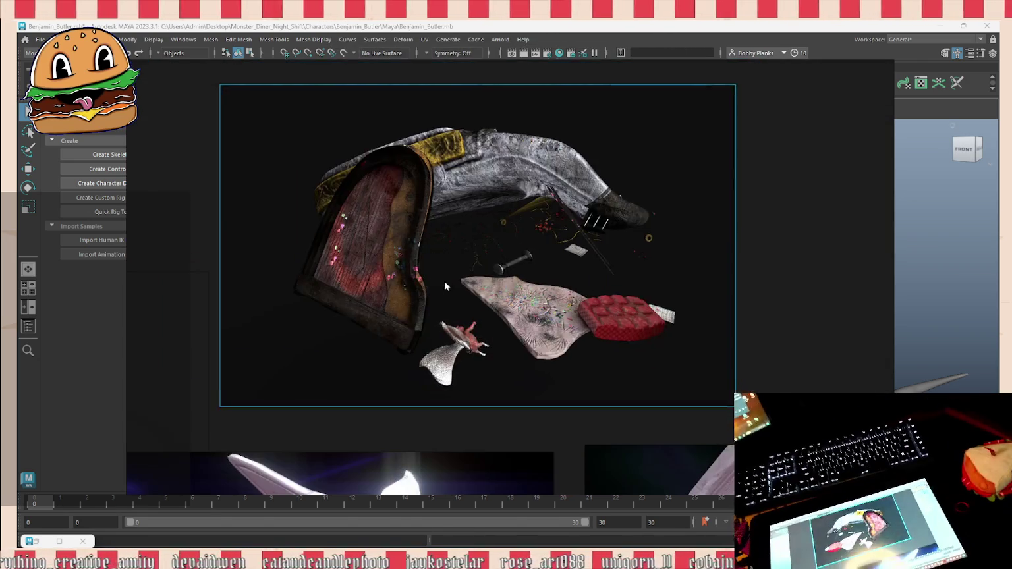
# Step: Paste two more model screenshots, one beside the first exploded render and one above it
pyautogui.moveTo(464, 271); pyautogui.dragTo(342, 277)
pyautogui.hotkey('ctrl', 'v')
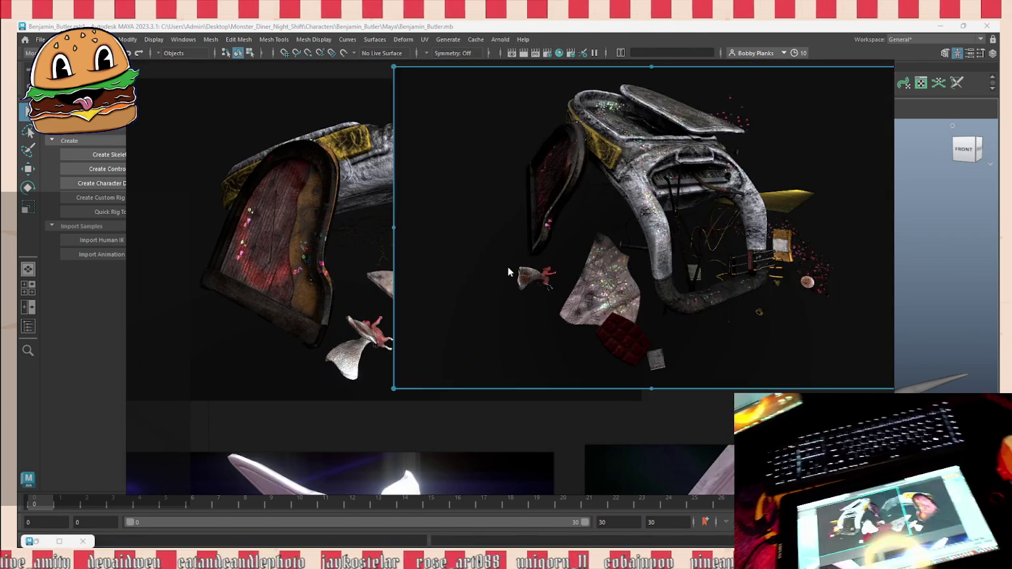
pyautogui.scroll(-3, 528, 269)
pyautogui.moveTo(603, 253); pyautogui.dragTo(673, 253)
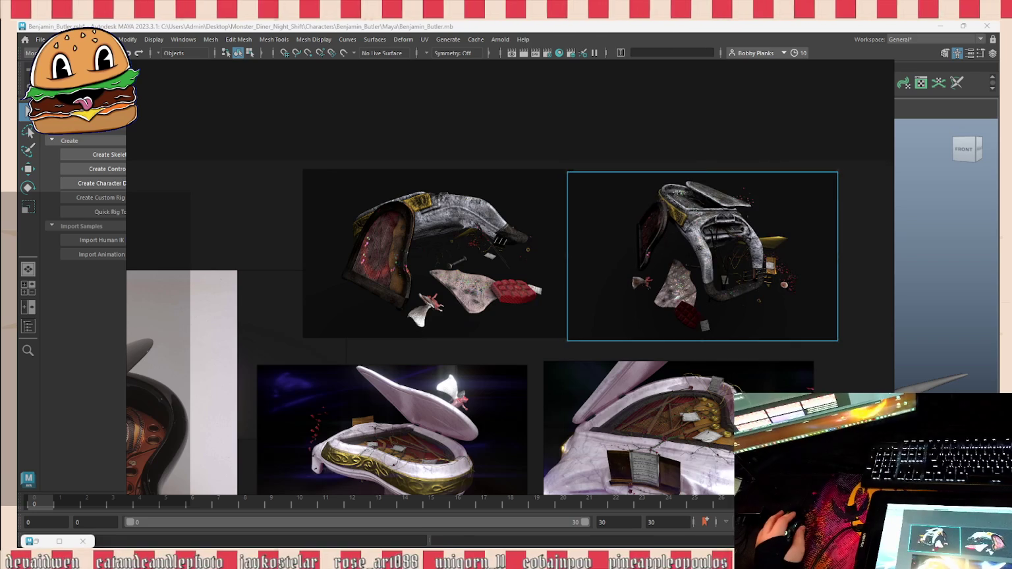
pyautogui.hotkey('ctrl', 'v')
pyautogui.scroll(-2, 490, 327)
pyautogui.scroll(2, 489, 326)
pyautogui.moveTo(489, 326); pyautogui.dragTo(498, 143)
# Step: Align the piano-shell render on top with the two exploded-parts renders side by side below
pyautogui.click(445, 302)
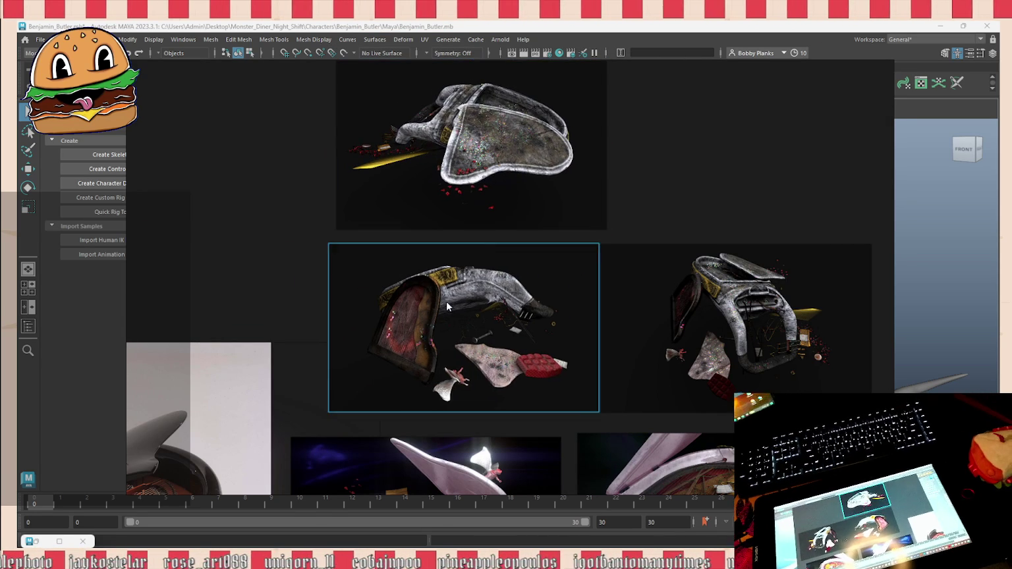
pyautogui.moveTo(446, 301); pyautogui.dragTo(407, 314)
pyautogui.moveTo(505, 135); pyautogui.dragTo(455, 160)
pyautogui.click(650, 249)
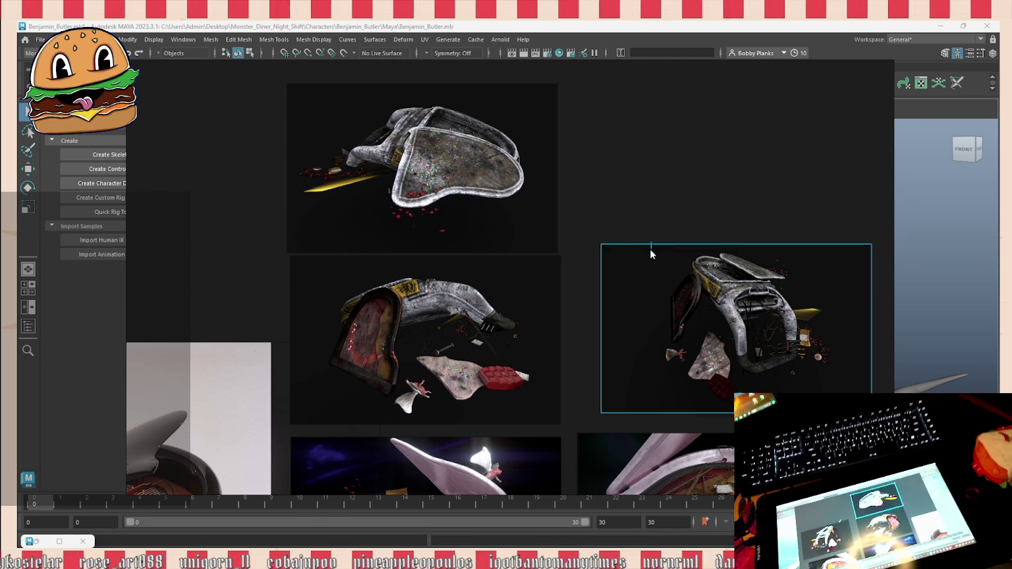
pyautogui.moveTo(667, 283); pyautogui.dragTo(634, 291)
pyautogui.scroll(2, 565, 228)
pyautogui.moveTo(539, 334); pyautogui.dragTo(551, 333)
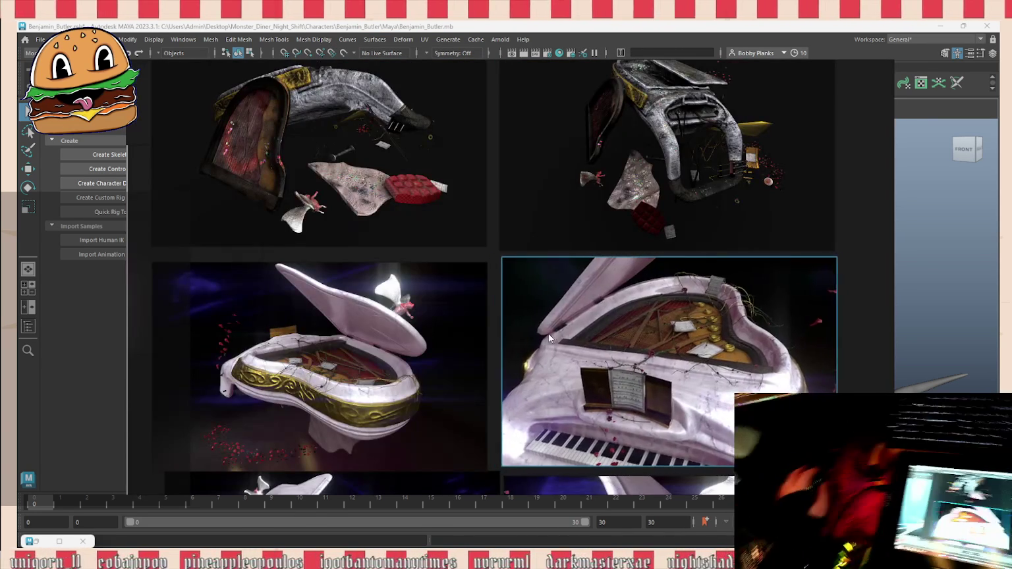
pyautogui.scroll(-4, 552, 333)
pyautogui.scroll(2, 472, 227)
pyautogui.scroll(4, 556, 262)
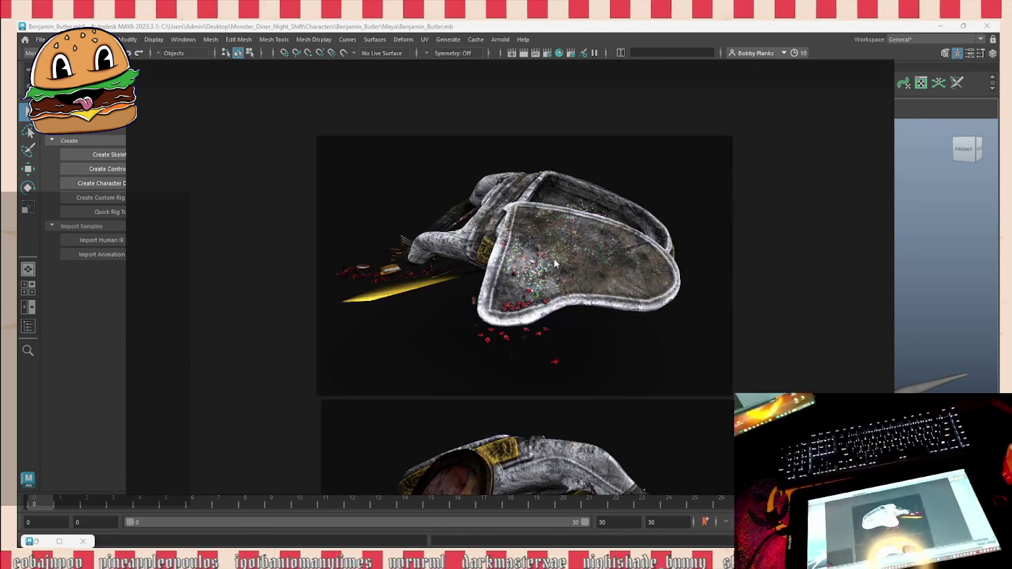
pyautogui.scroll(4, 563, 254)
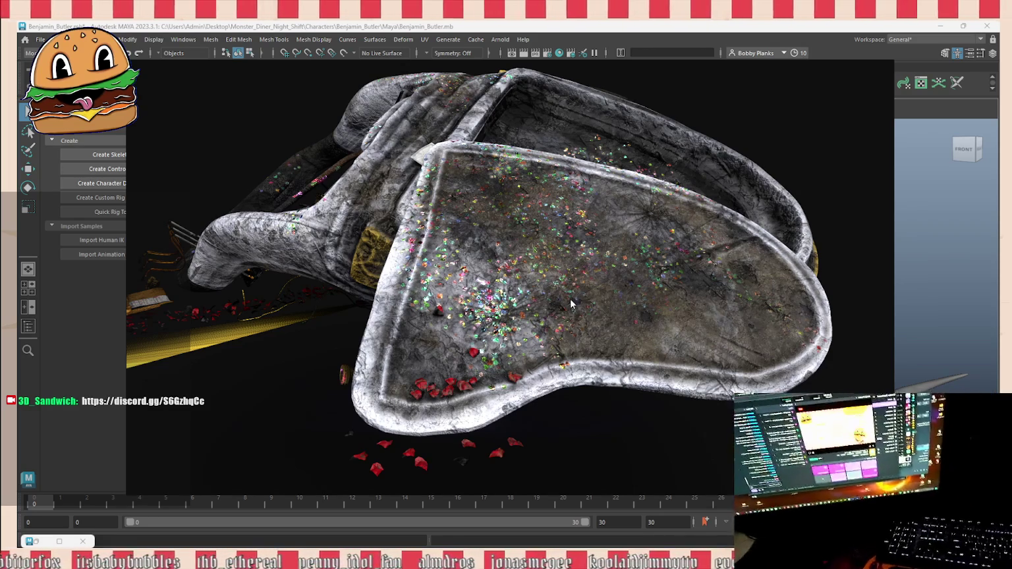
pyautogui.scroll(-2, 571, 303)
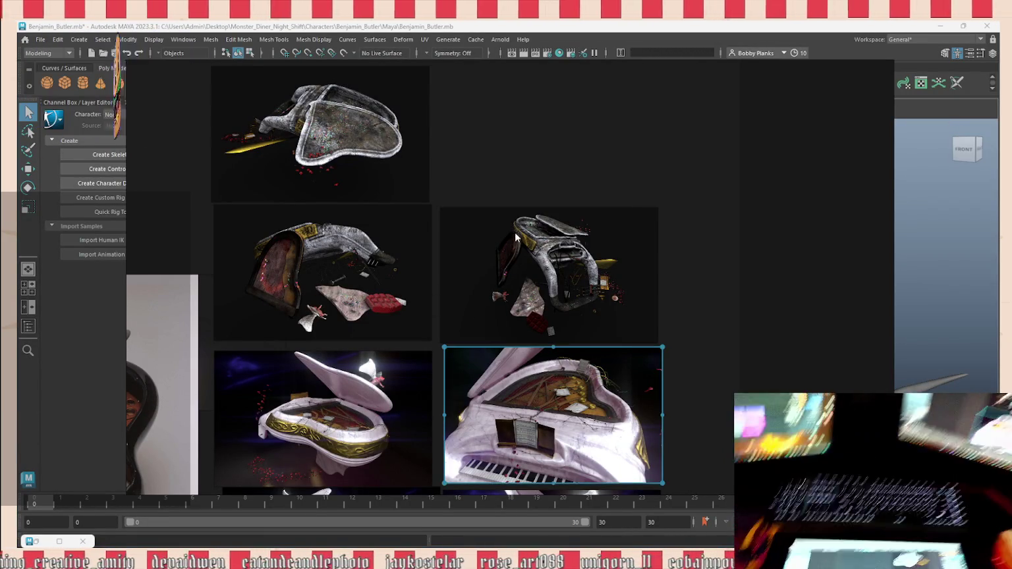
# Step: Drop the four-image older piano strip onto the board above the piano-shell render
pyautogui.scroll(-3, 429, 296)
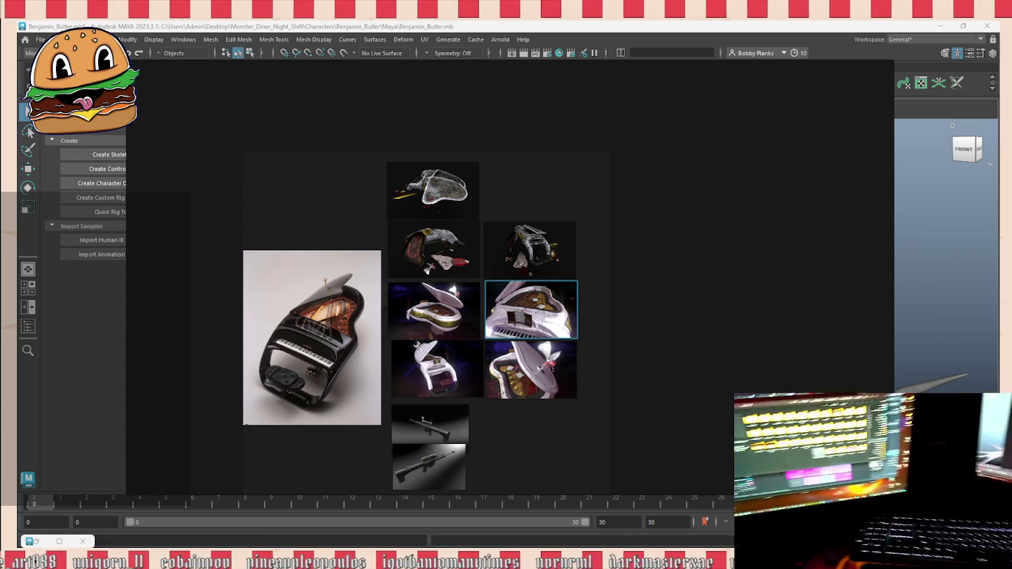
pyautogui.moveTo(530, 310); pyautogui.dragTo(508, 310)
pyautogui.moveTo(508, 310); pyautogui.dragTo(437, 344, button='middle')
pyautogui.moveTo(438, 343); pyautogui.dragTo(528, 172)
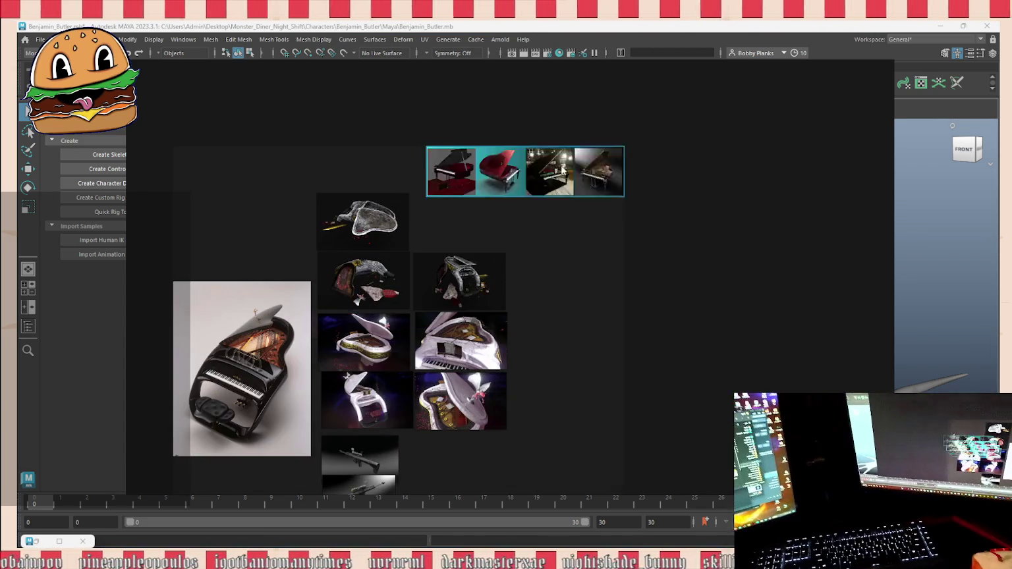
# Step: Stretch the PureRef window left over Maya's panel and centre the older piano strip
pyautogui.scroll(-2, 485, 280)
pyautogui.scroll(3, 500, 222)
pyautogui.scroll(6, 501, 222)
pyautogui.moveTo(500, 223); pyautogui.dragTo(468, 137, button='middle')
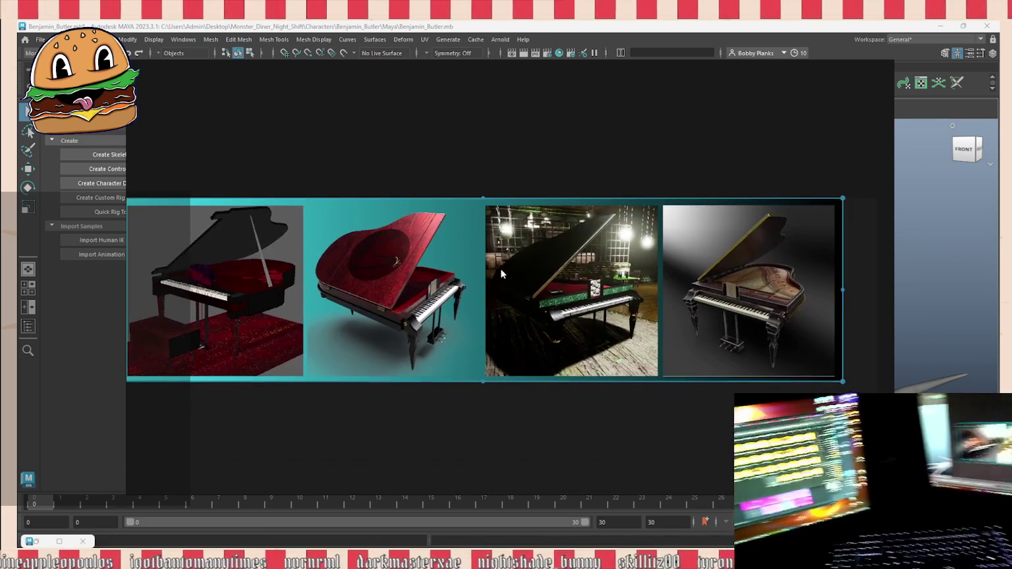
pyautogui.moveTo(852, 359); pyautogui.dragTo(708, 238, button='middle')
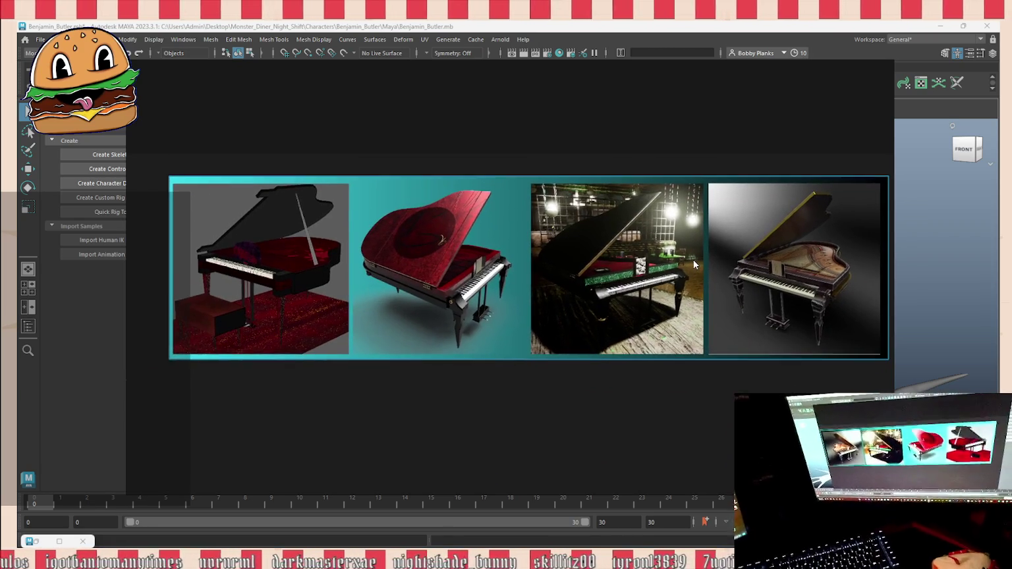
pyautogui.moveTo(576, 230); pyautogui.dragTo(488, 231)
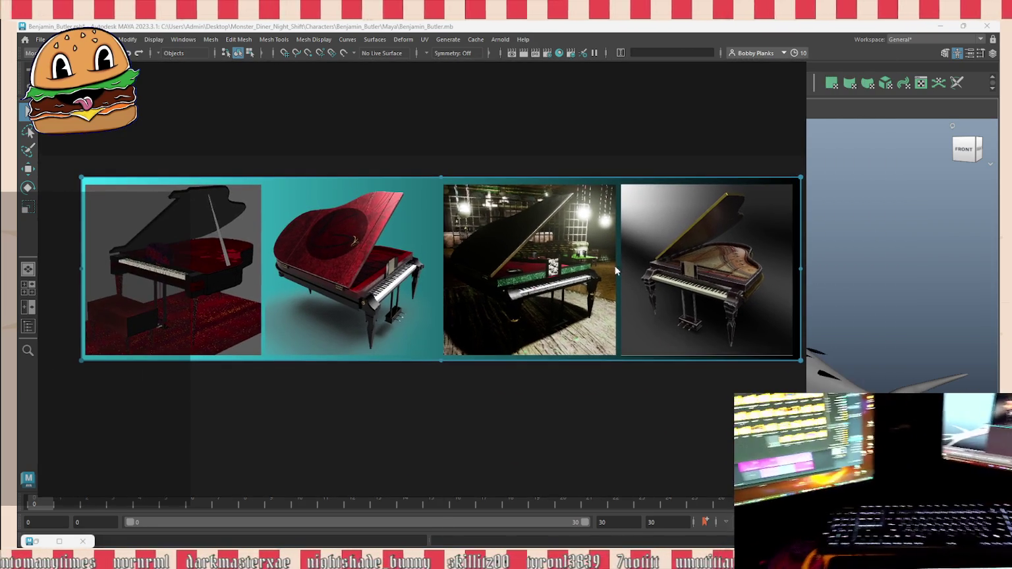
pyautogui.scroll(-2, 740, 353)
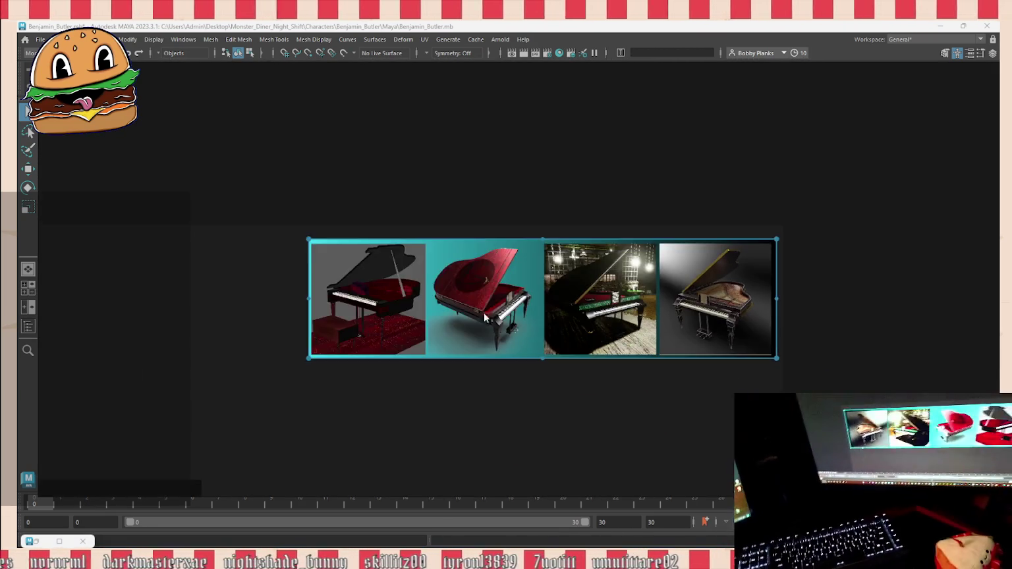
pyautogui.scroll(4, 461, 278)
# Step: Zoom and pan across the red piano render to the grey-background piano render
pyautogui.moveTo(703, 359); pyautogui.dragTo(497, 278, button='middle')
pyautogui.scroll(3, 435, 239)
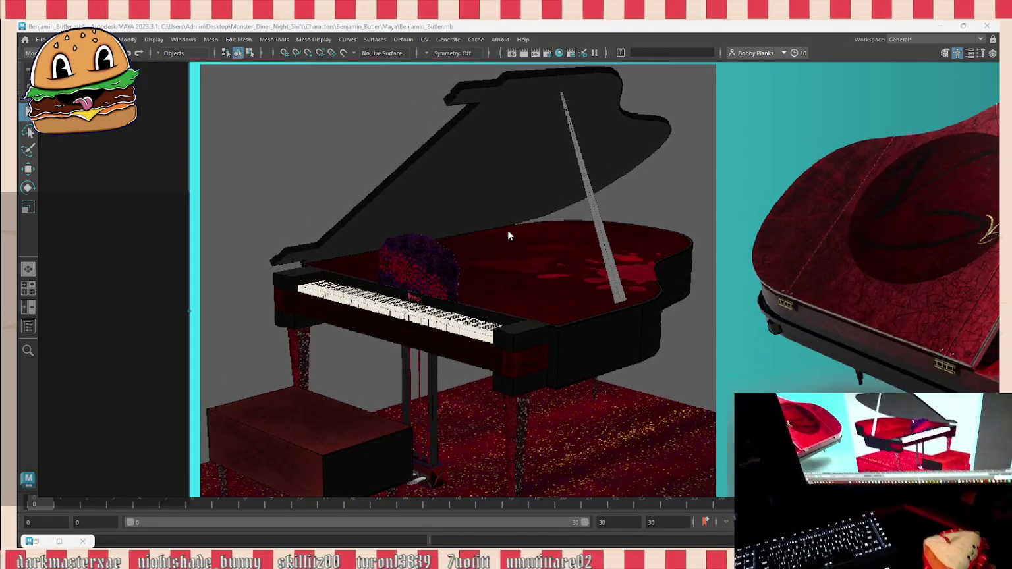
pyautogui.scroll(2, 591, 271)
pyautogui.scroll(-2, 533, 328)
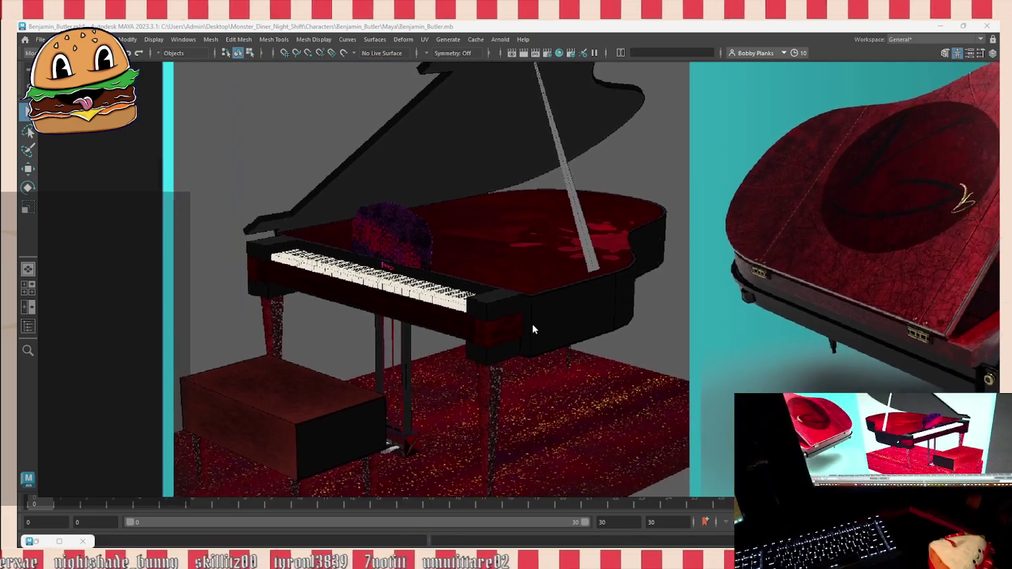
pyautogui.moveTo(552, 331); pyautogui.dragTo(558, 332, button='middle')
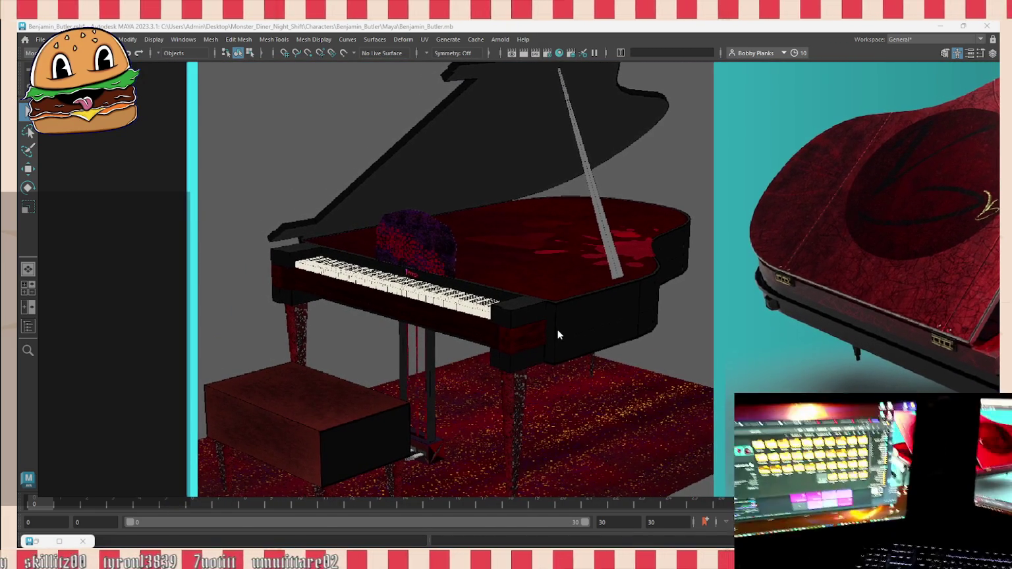
pyautogui.moveTo(557, 333); pyautogui.dragTo(539, 306, button='middle')
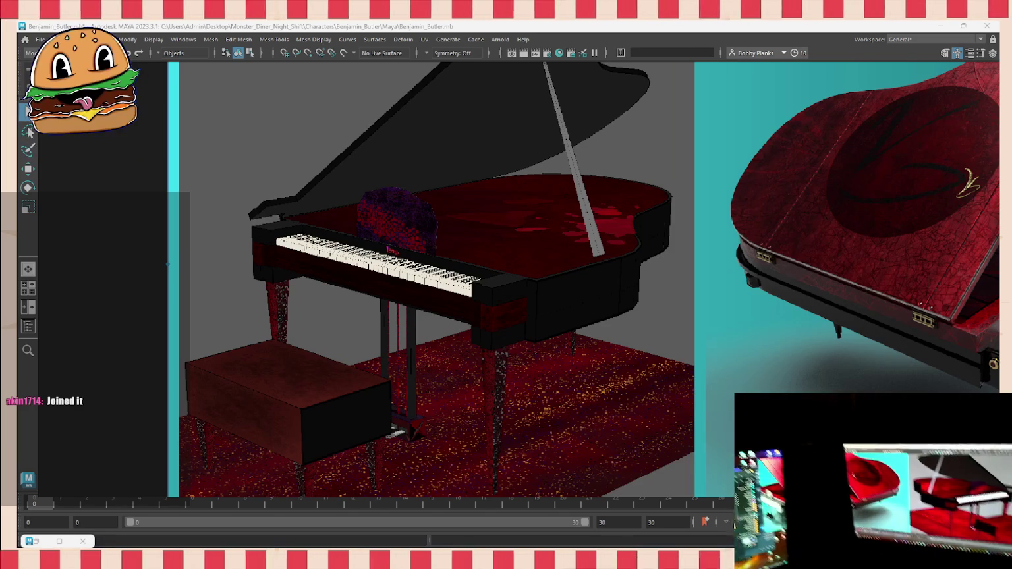
pyautogui.scroll(-5, 462, 322)
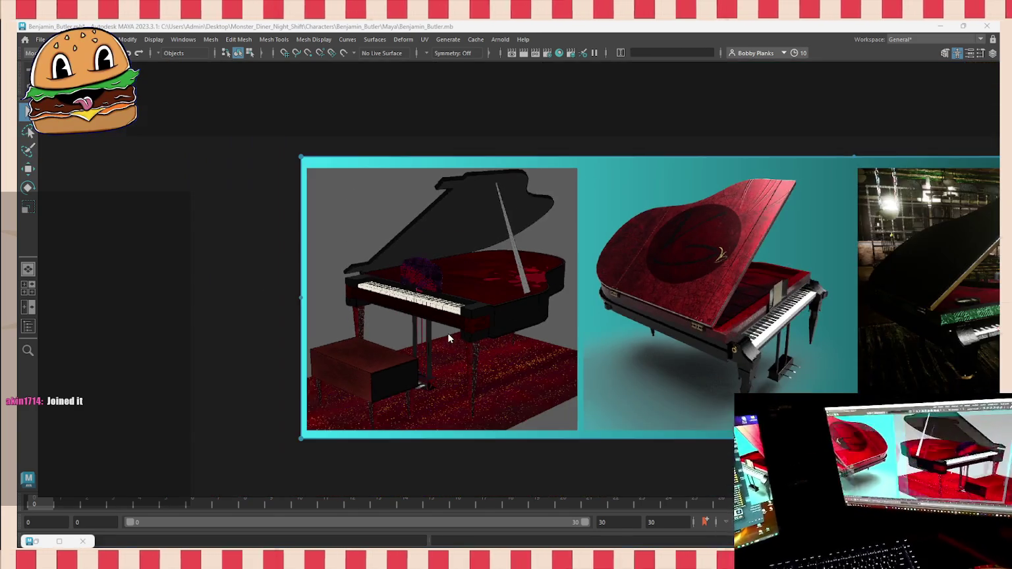
pyautogui.scroll(4, 429, 291)
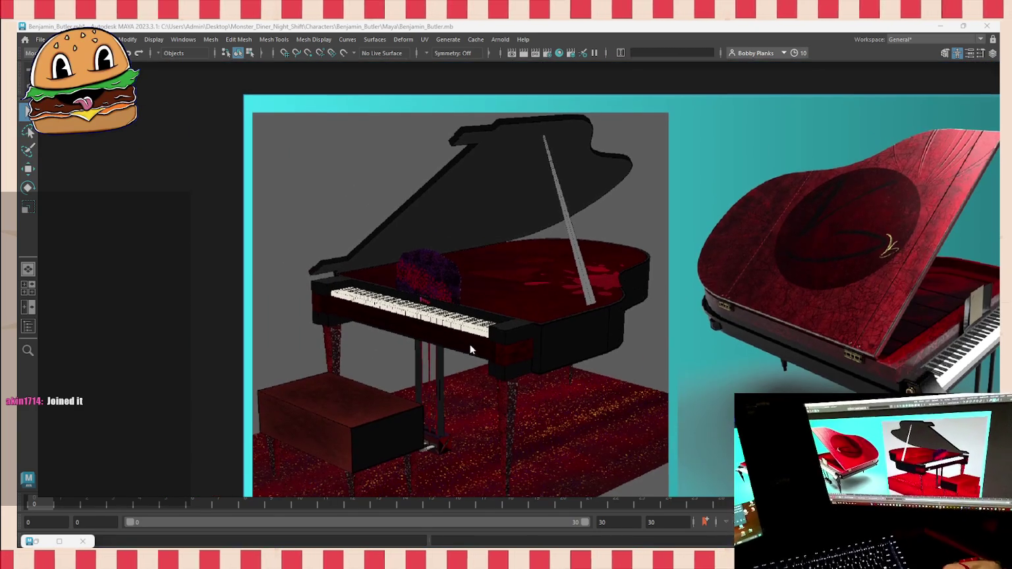
pyautogui.moveTo(467, 347)
pyautogui.keyDown('alt'); pyautogui.mouseDown(button='middle')
pyautogui.moveTo(438, 294)
pyautogui.moveTo(465, 308)
pyautogui.mouseUp(button='middle'); pyautogui.keyUp('alt')
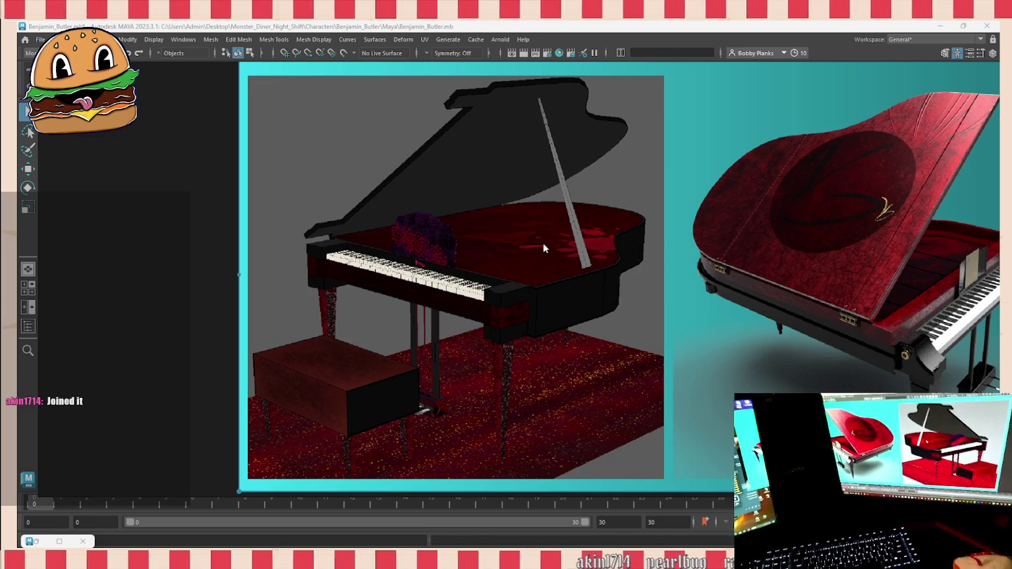
pyautogui.moveTo(521, 381)
pyautogui.keyDown('alt'); pyautogui.mouseDown(button='middle')
pyautogui.moveTo(491, 311)
pyautogui.moveTo(509, 314)
pyautogui.moveTo(369, 312)
pyautogui.moveTo(421, 315)
pyautogui.mouseUp(button='middle'); pyautogui.keyUp('alt')
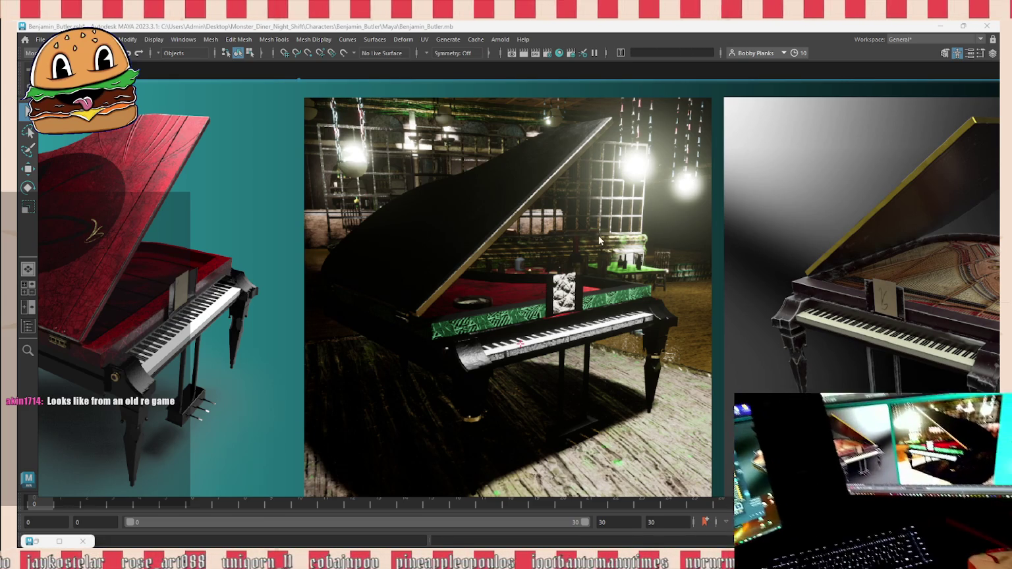
pyautogui.moveTo(600, 270); pyautogui.dragTo(238, 319, button='middle')
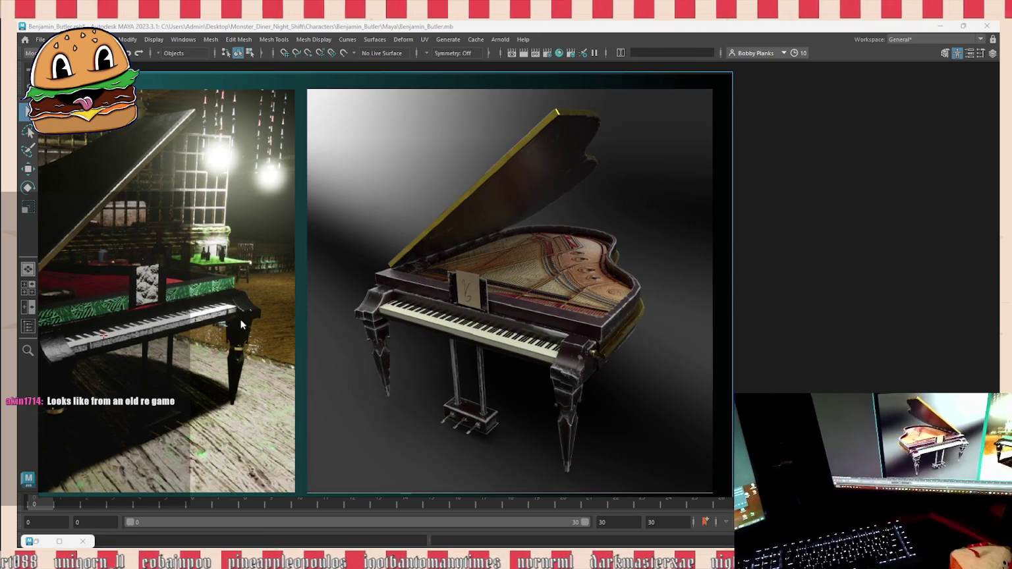
# Step: Zoom and pan across the older piano strip over to the dark piano renders
pyautogui.moveTo(532, 267); pyautogui.dragTo(555, 267, button='middle')
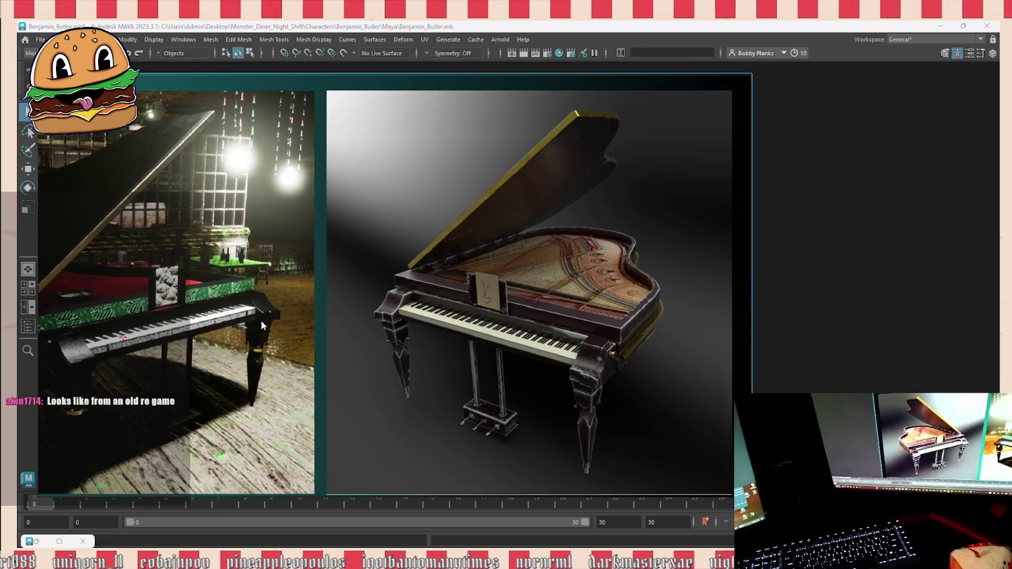
pyautogui.scroll(3, 554, 267)
pyautogui.scroll(4, 590, 271)
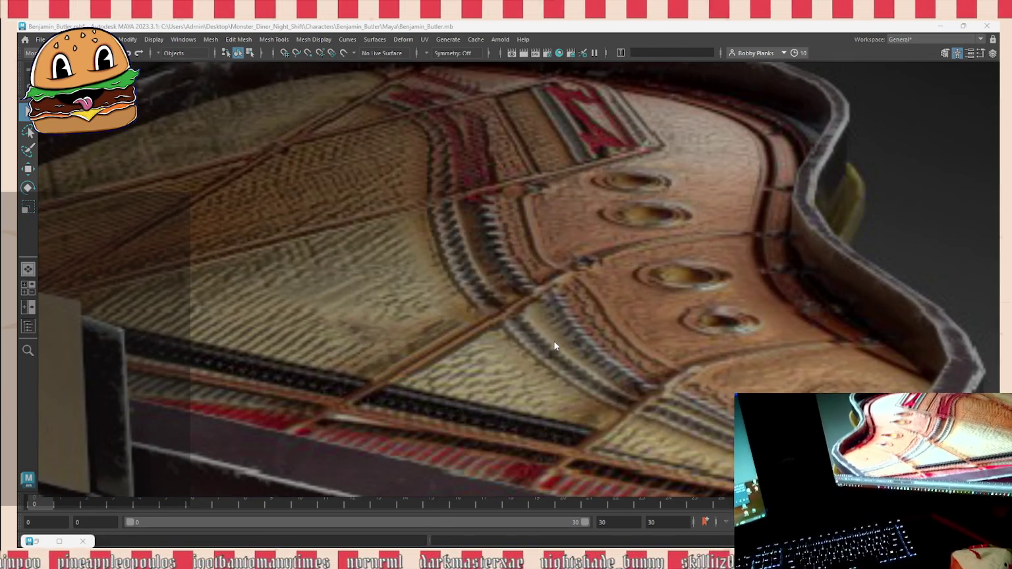
pyautogui.scroll(-2, 565, 339)
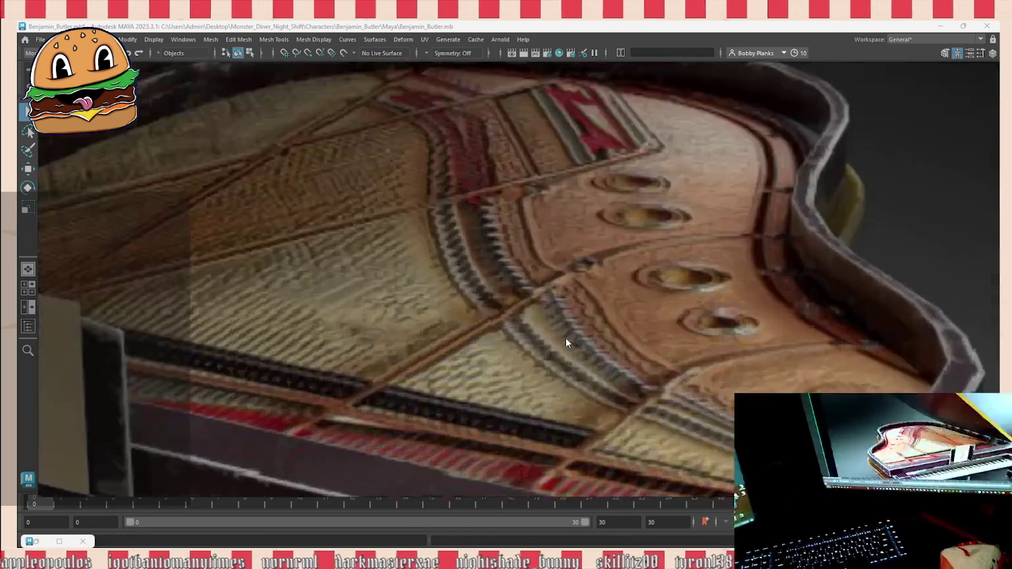
pyautogui.scroll(-2, 566, 339)
pyautogui.scroll(-5, 582, 274)
pyautogui.scroll(-2, 579, 178)
pyautogui.scroll(4, 560, 263)
pyautogui.scroll(2, 548, 348)
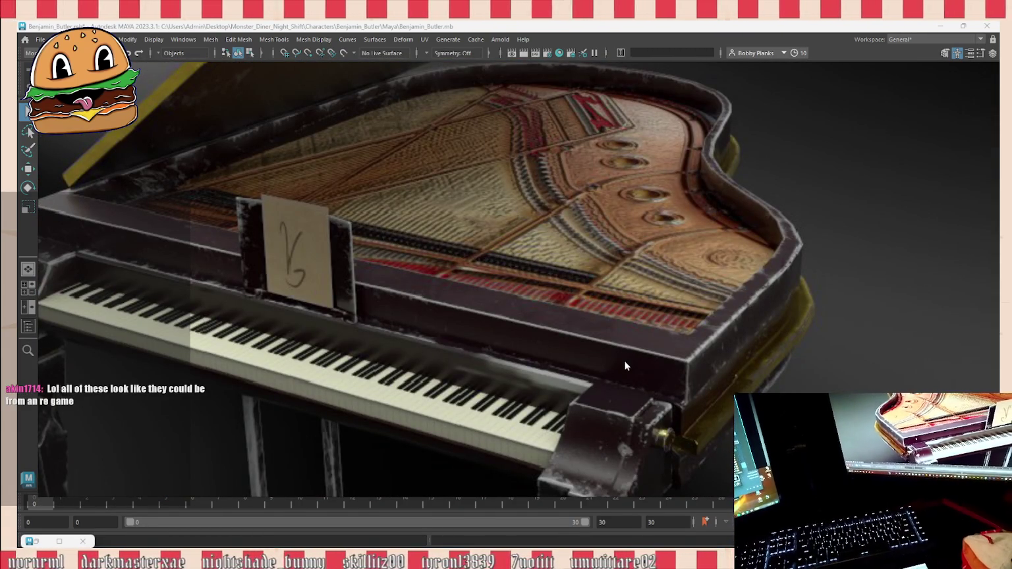
pyautogui.scroll(-3, 576, 408)
pyautogui.scroll(-2, 610, 350)
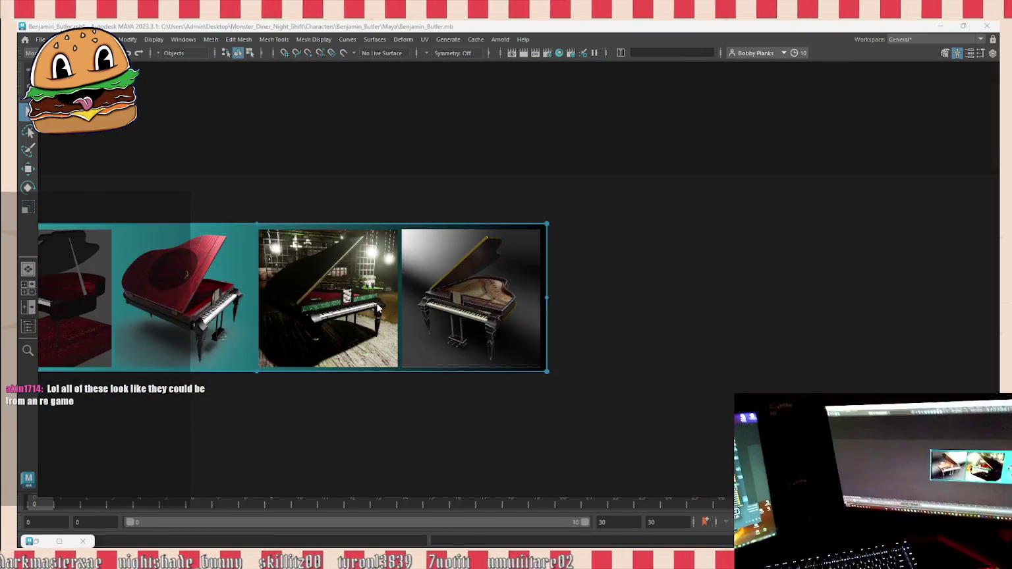
pyautogui.moveTo(451, 296); pyautogui.dragTo(665, 294)
pyautogui.scroll(3, 667, 296)
pyautogui.moveTo(844, 267); pyautogui.dragTo(18, 291)
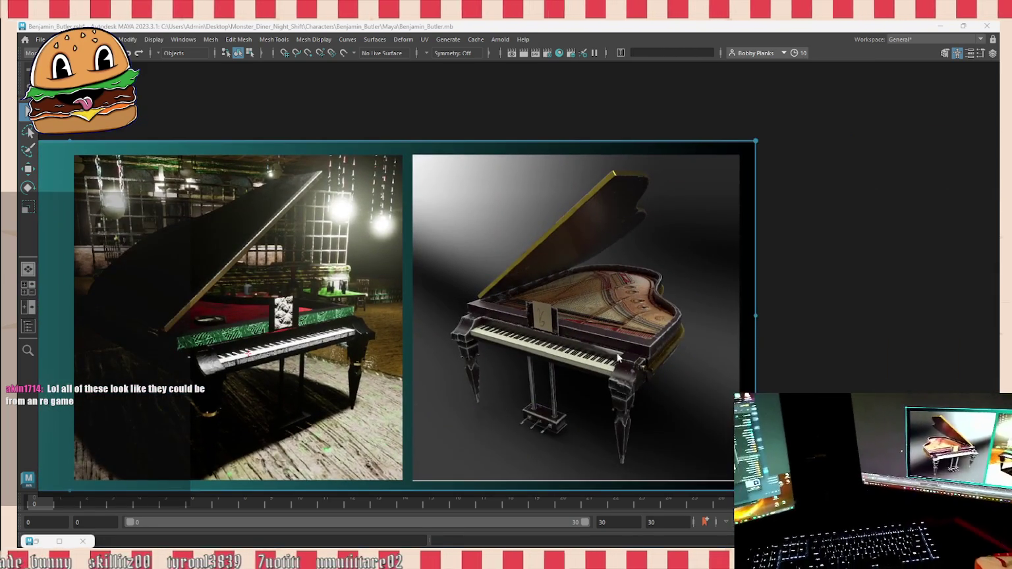
# Step: Nudge the older piano render group slightly to the right
pyautogui.scroll(3, 613, 315)
pyautogui.scroll(-3, 615, 311)
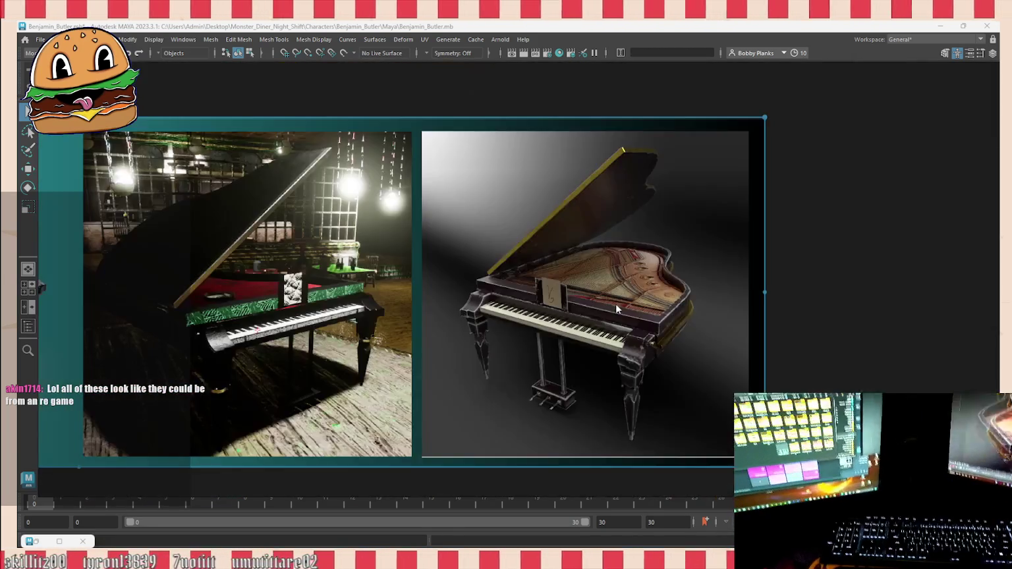
pyautogui.scroll(3, 615, 303)
pyautogui.scroll(-3, 640, 245)
pyautogui.scroll(2, 631, 259)
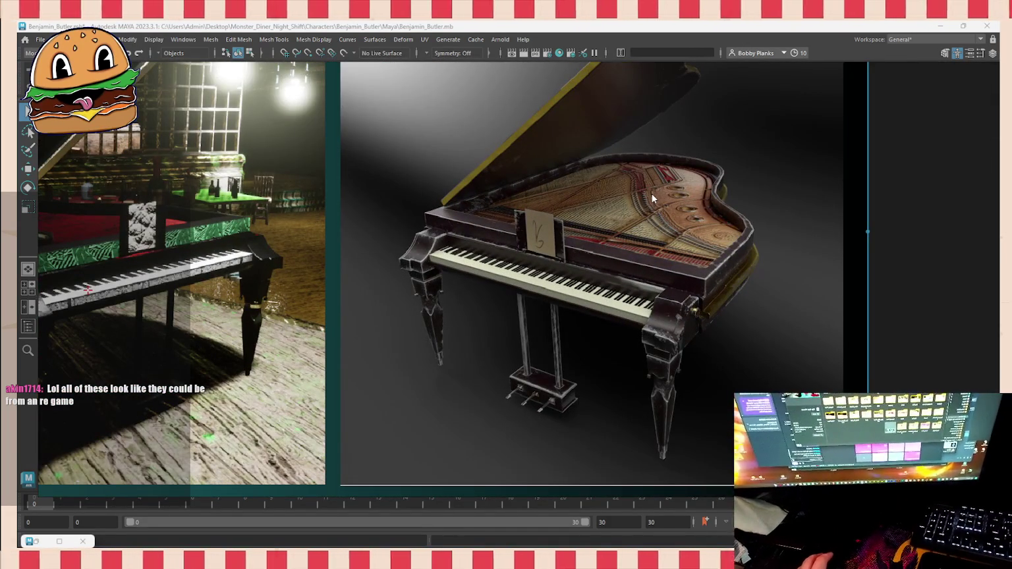
pyautogui.scroll(-3, 765, 218)
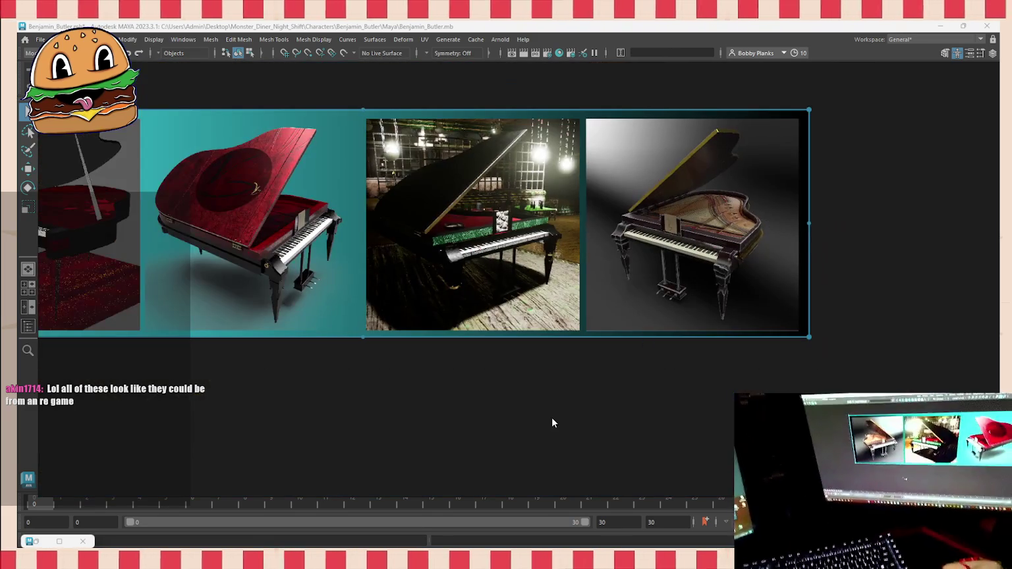
pyautogui.moveTo(600, 291); pyautogui.dragTo(645, 282)
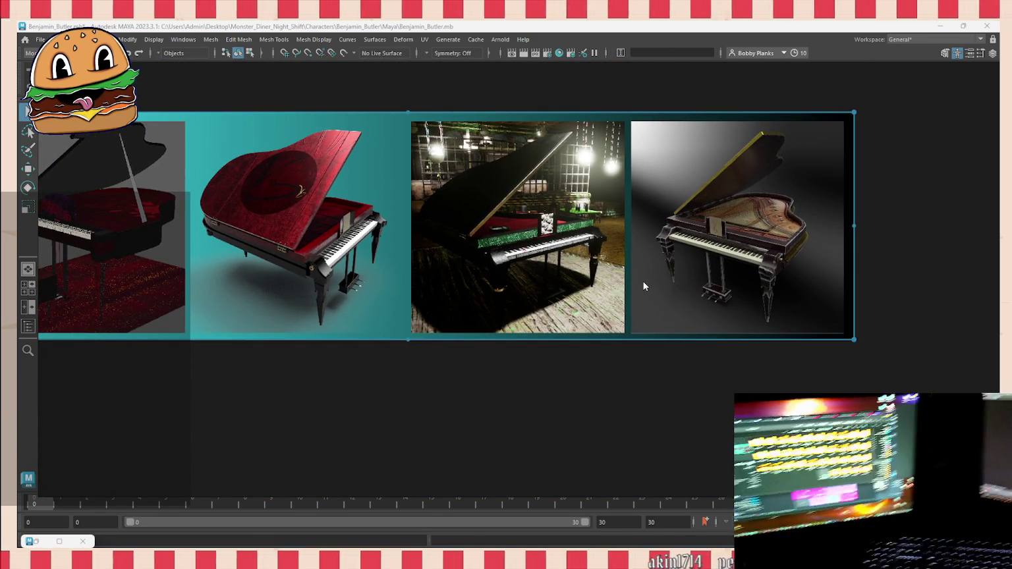
pyautogui.scroll(-3, 643, 281)
pyautogui.scroll(-2, 613, 303)
pyautogui.scroll(-2, 575, 331)
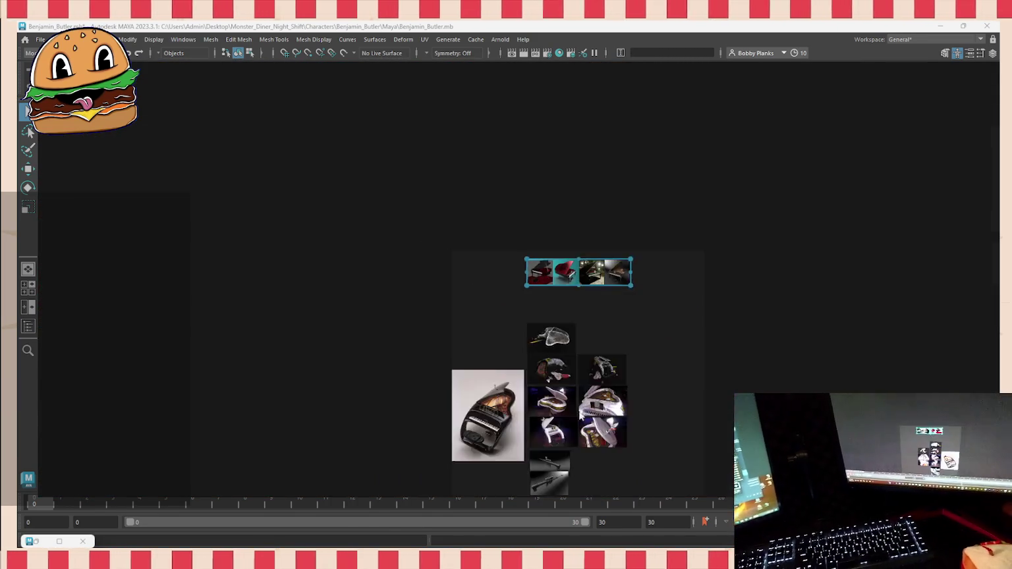
pyautogui.scroll(3, 587, 290)
pyautogui.scroll(4, 612, 230)
pyautogui.scroll(-2, 616, 264)
pyautogui.scroll(3, 628, 374)
pyautogui.scroll(2, 630, 369)
pyautogui.scroll(1, 634, 363)
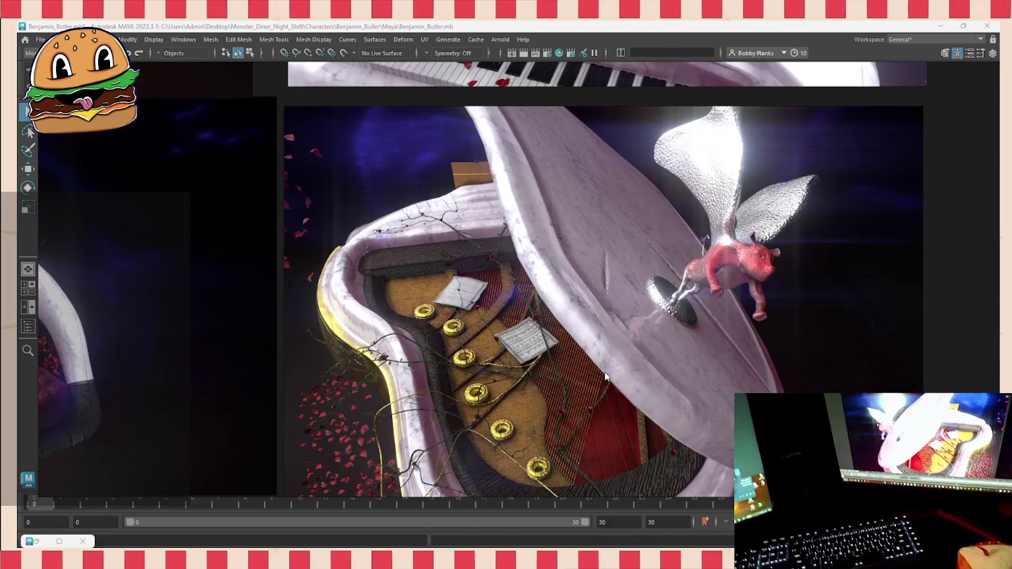
pyautogui.scroll(-1, 557, 376)
pyautogui.scroll(-1, 557, 376)
pyautogui.scroll(-2, 534, 386)
pyautogui.scroll(2, 599, 120)
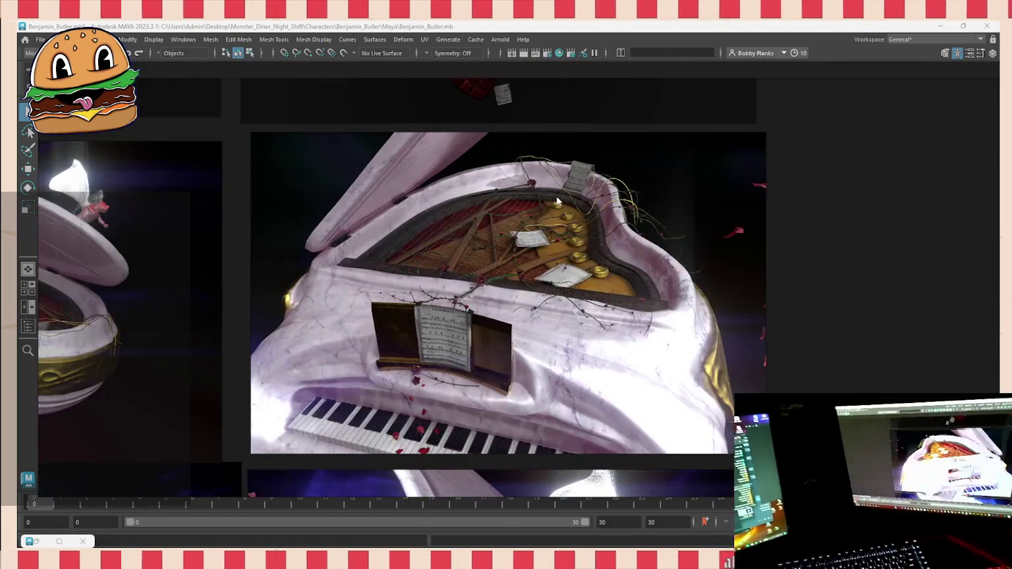
pyautogui.scroll(2, 494, 198)
pyautogui.scroll(2, 400, 268)
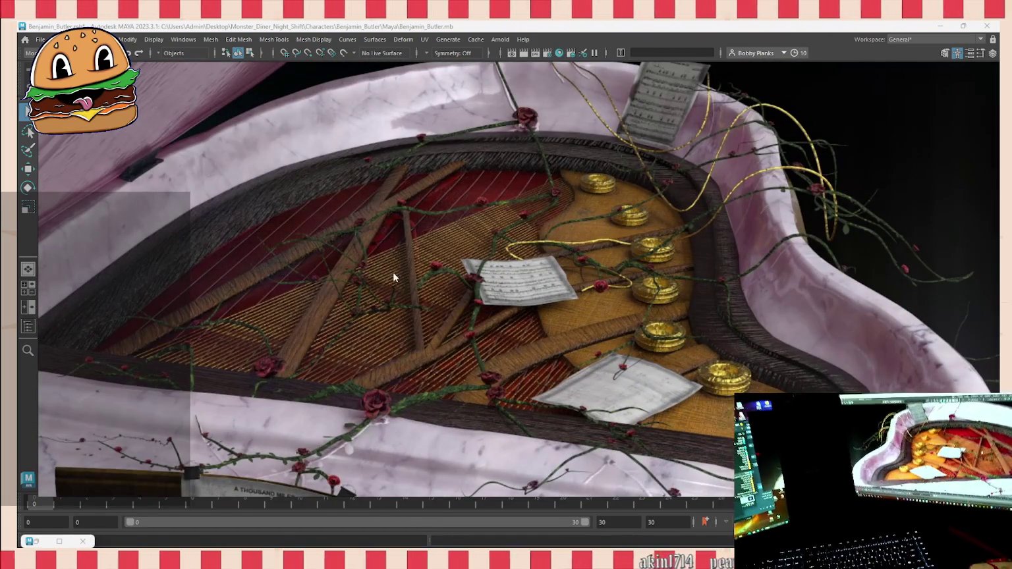
pyautogui.scroll(-1, 440, 250)
pyautogui.scroll(-2, 438, 251)
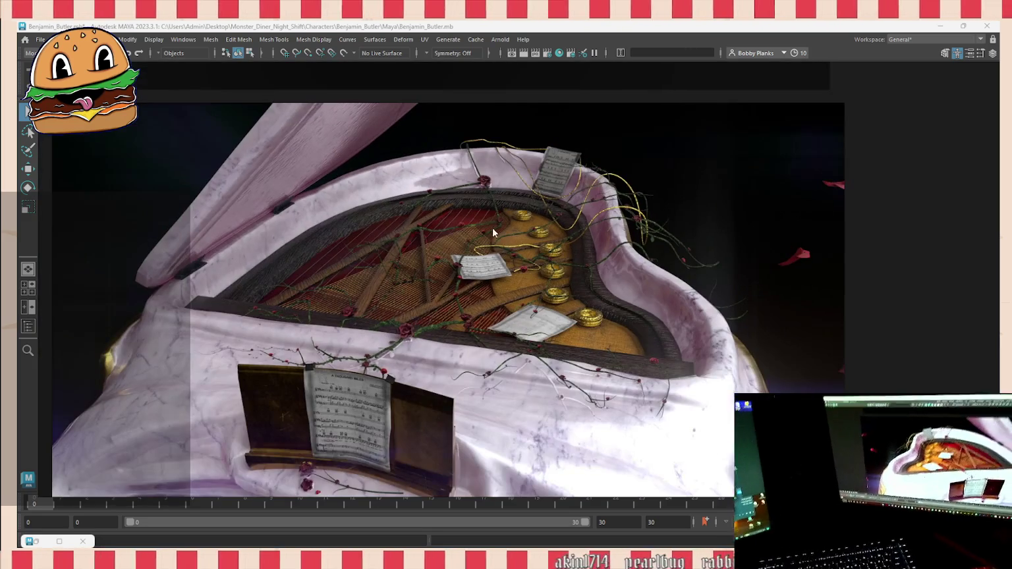
pyautogui.scroll(2, 501, 222)
pyautogui.scroll(2, 501, 210)
pyautogui.scroll(-2, 636, 275)
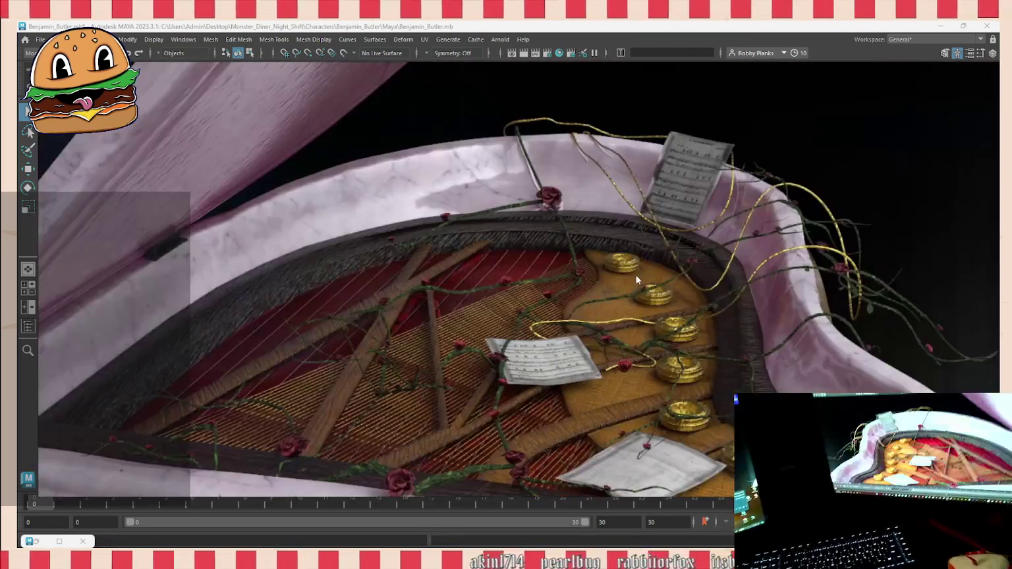
pyautogui.scroll(-1, 620, 277)
pyautogui.scroll(1, 453, 401)
pyautogui.scroll(2, 453, 406)
pyautogui.scroll(2, 537, 319)
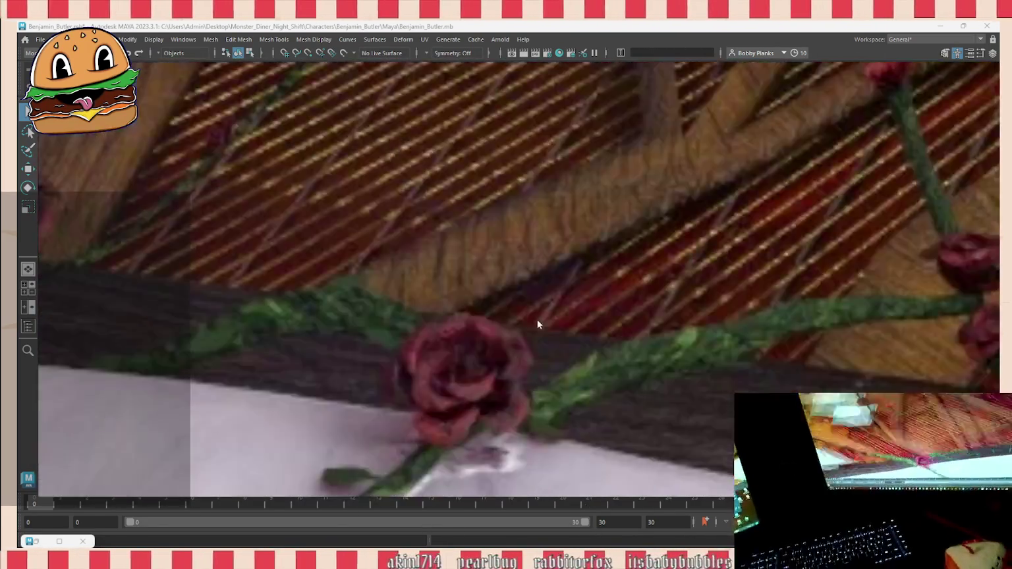
pyautogui.scroll(-5, 573, 264)
pyautogui.scroll(1, 609, 189)
pyautogui.scroll(-3, 571, 334)
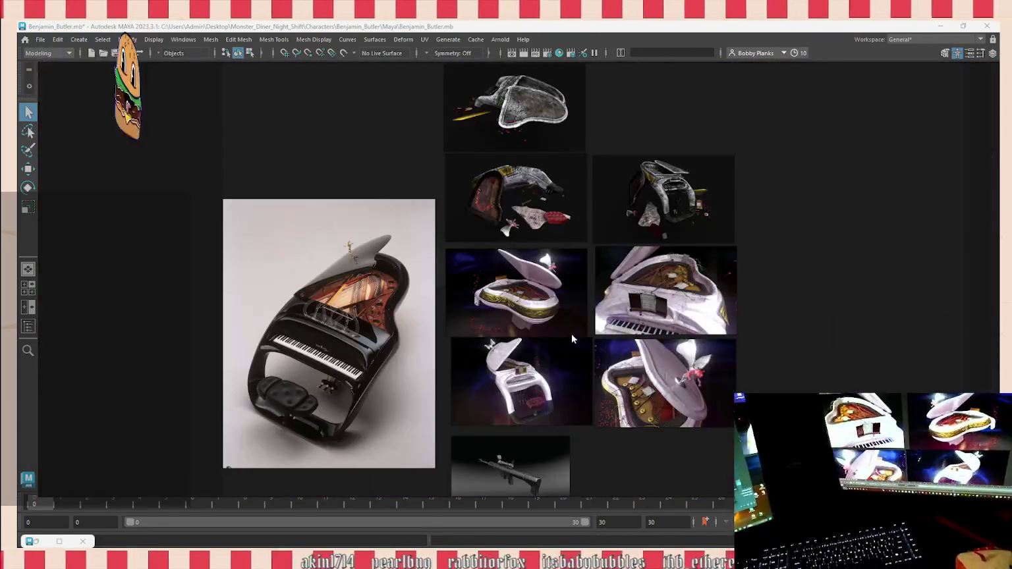
pyautogui.scroll(2, 608, 338)
pyautogui.scroll(3, 534, 212)
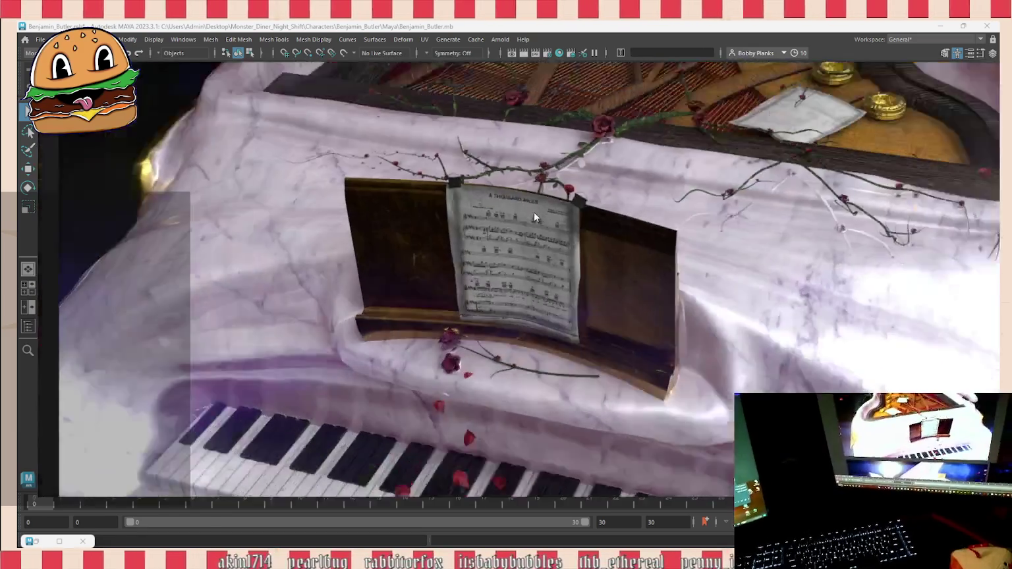
pyautogui.scroll(2, 480, 195)
pyautogui.scroll(2, 627, 160)
pyautogui.scroll(-1, 394, 299)
pyautogui.scroll(-2, 372, 232)
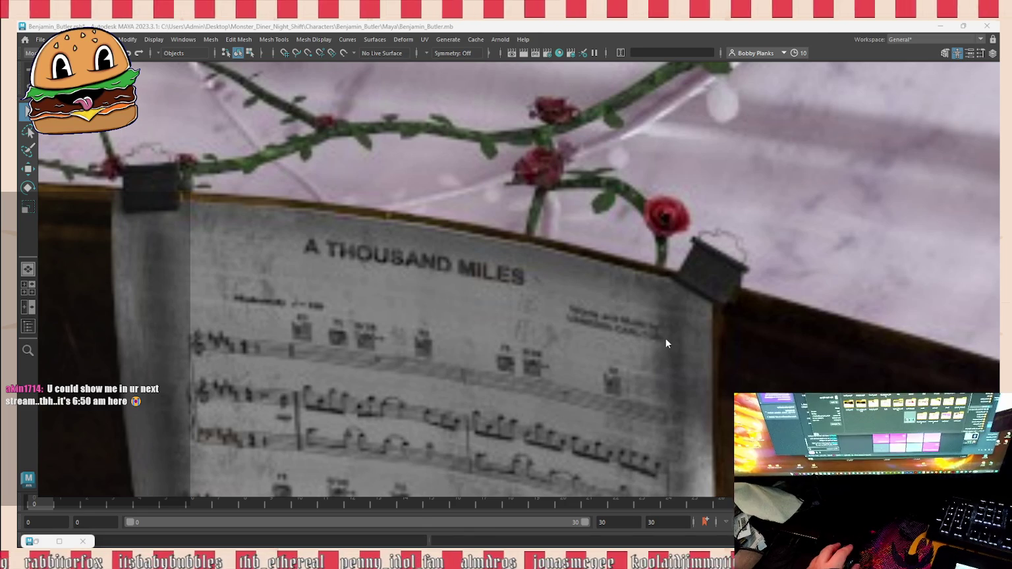
pyautogui.scroll(-3, 705, 330)
pyautogui.scroll(-3, 705, 330)
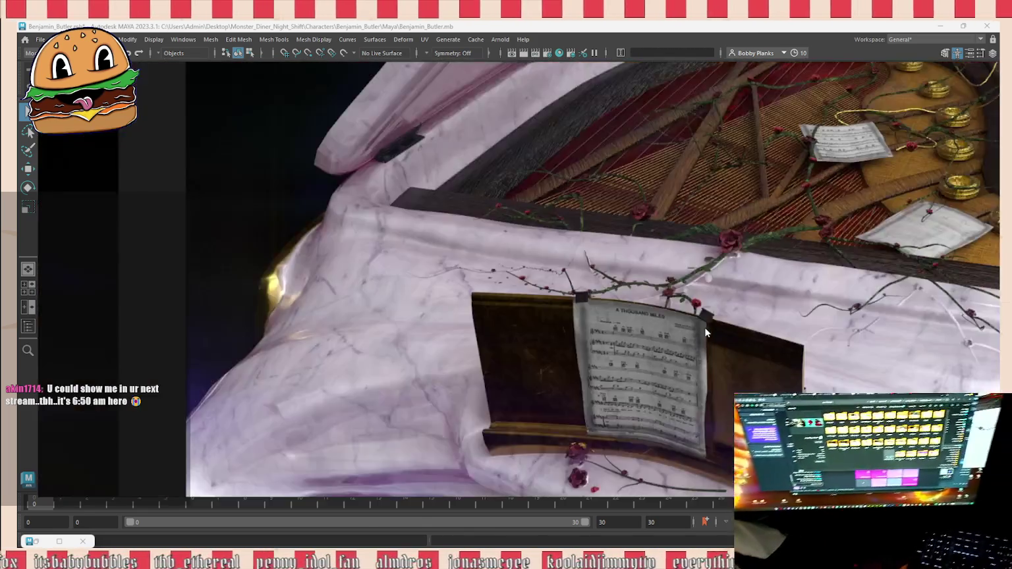
pyautogui.scroll(-3, 704, 329)
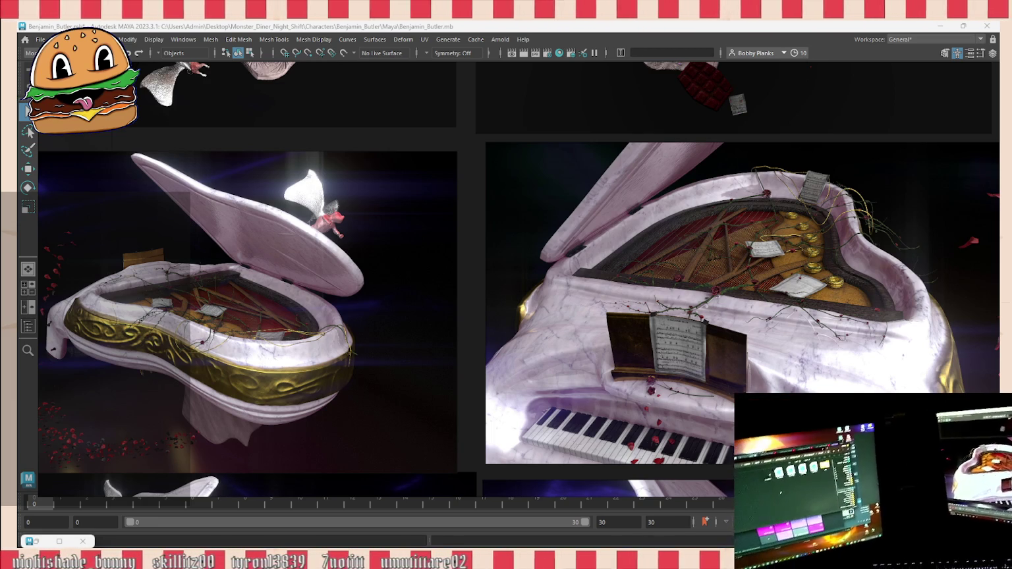
pyautogui.scroll(-3, 718, 393)
pyautogui.scroll(-5, 718, 394)
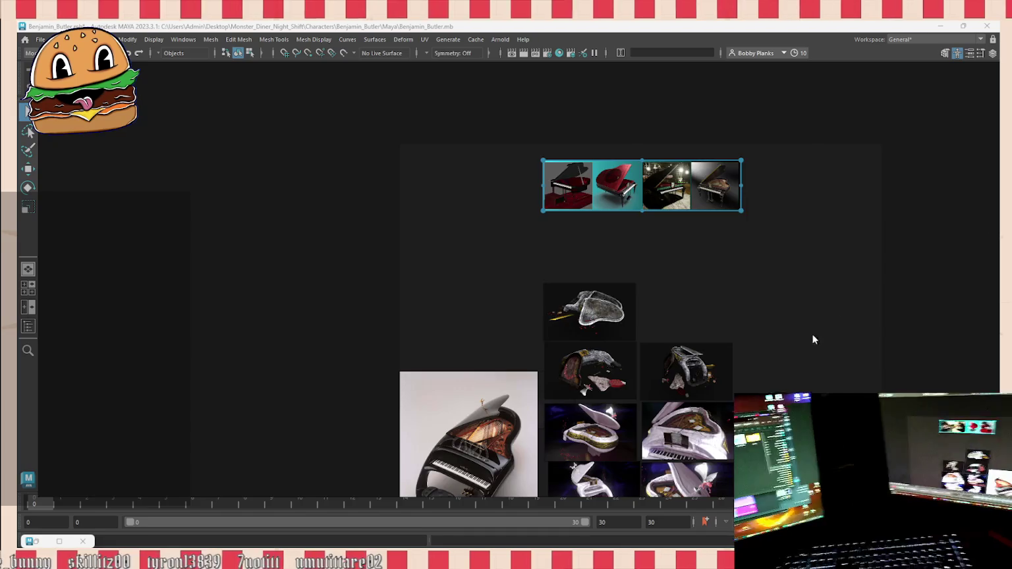
# Step: Drop five rusty lantern renders as a grid beside the exploded-part renders and zoom into one
pyautogui.scroll(3, 840, 300)
pyautogui.moveTo(833, 320); pyautogui.dragTo(659, 326)
pyautogui.scroll(3, 739, 333)
pyautogui.moveTo(739, 333); pyautogui.dragTo(694, 174)
pyautogui.scroll(-4, 461, 349)
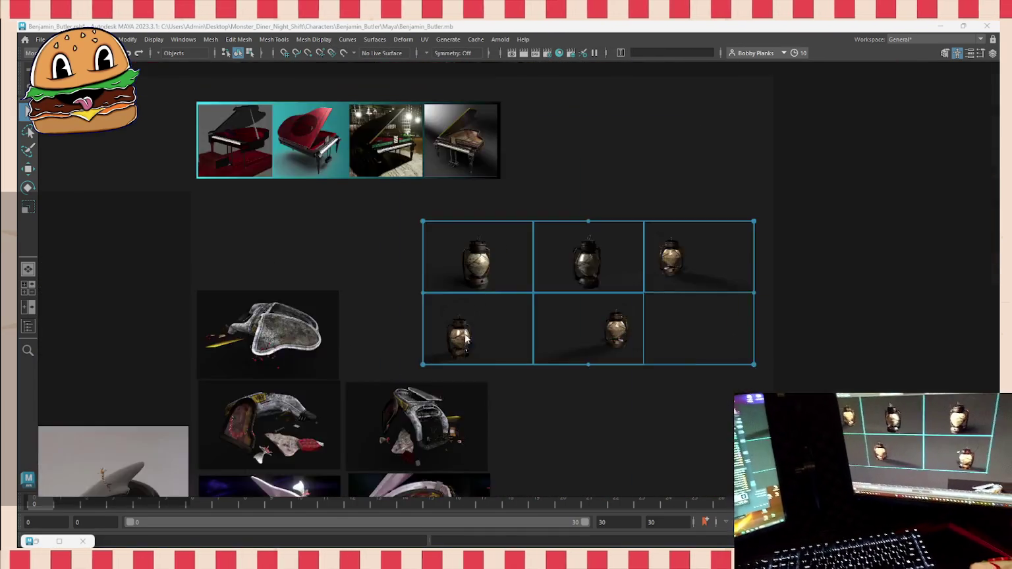
pyautogui.scroll(2, 491, 266)
pyautogui.scroll(2, 491, 264)
pyautogui.scroll(2, 501, 223)
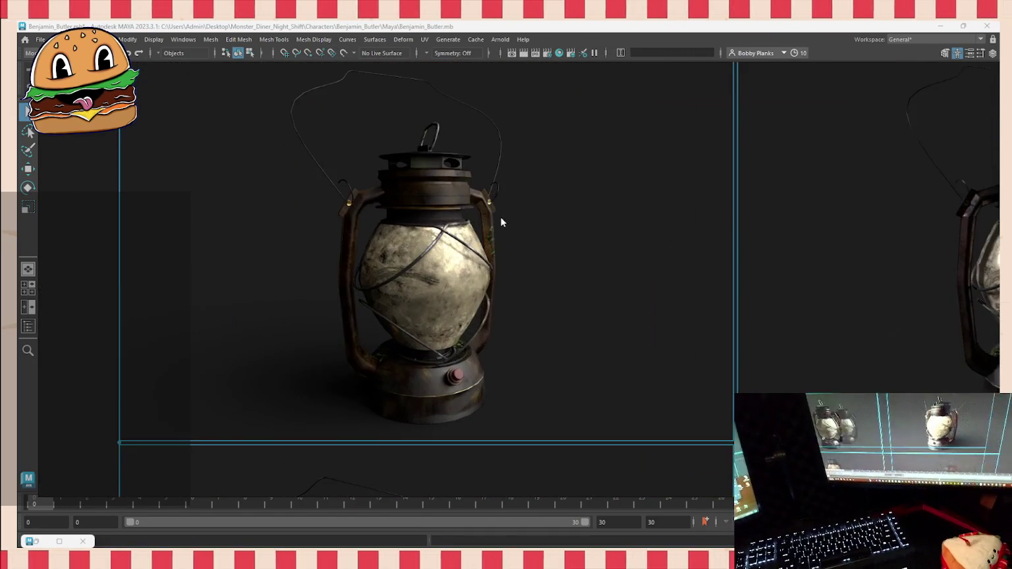
pyautogui.scroll(1, 500, 222)
pyautogui.scroll(-1, 595, 489)
pyautogui.scroll(1, 560, 309)
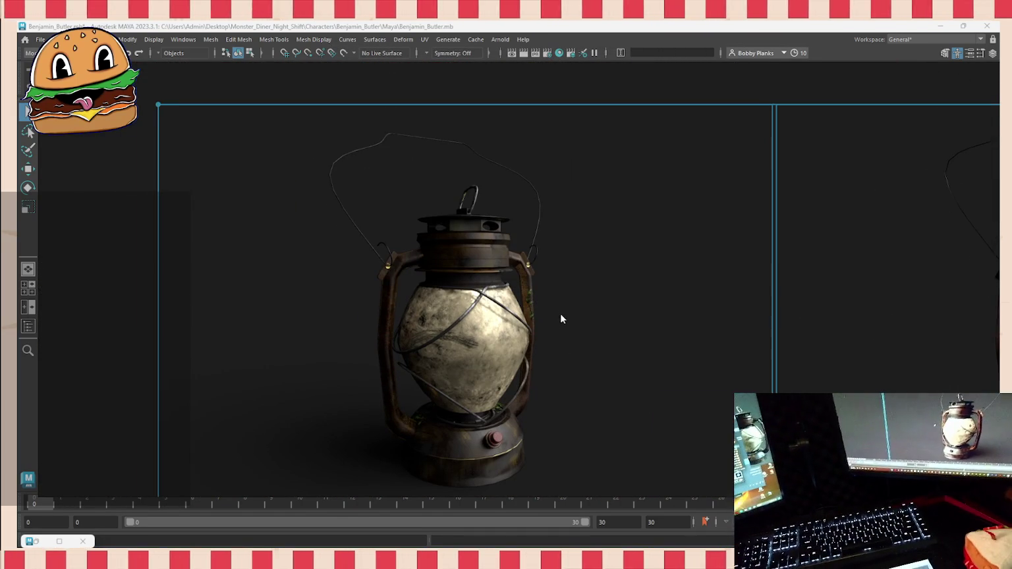
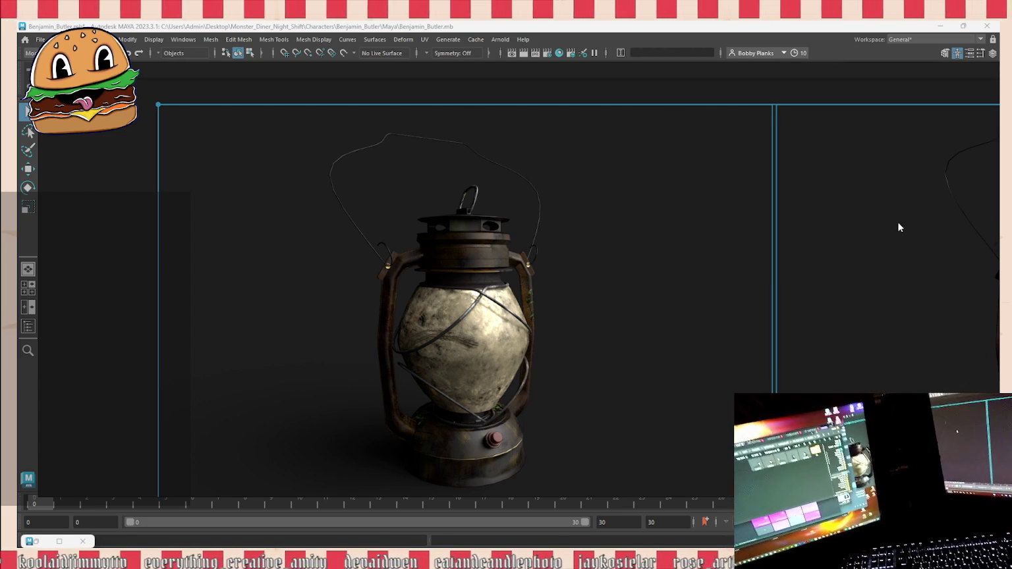
# Step: Zoom out and fit the whole lantern reference board in the PureRef view
pyautogui.scroll(-5, 758, 221)
pyautogui.scroll(-3, 561, 224)
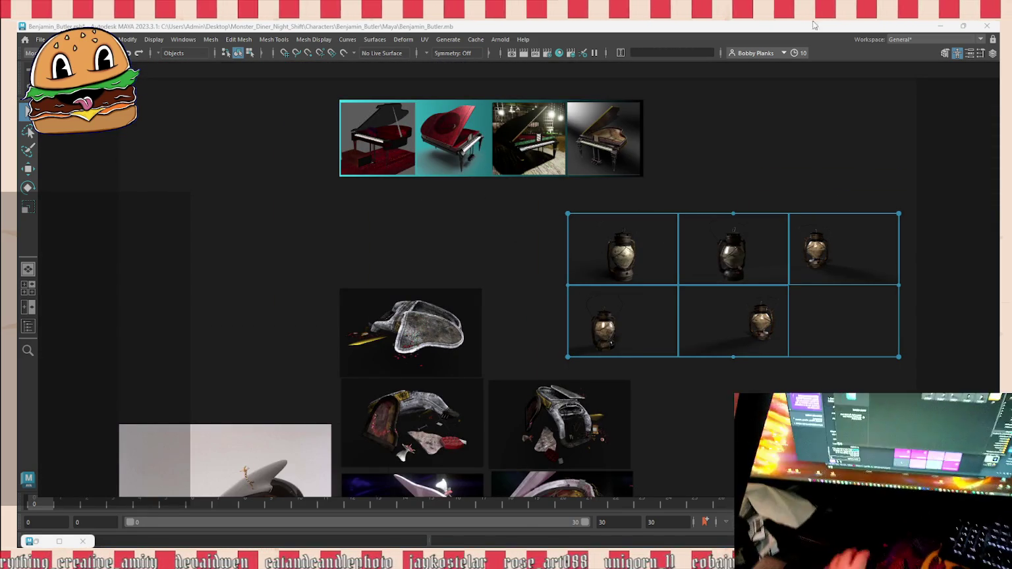
pyautogui.press('Escape')
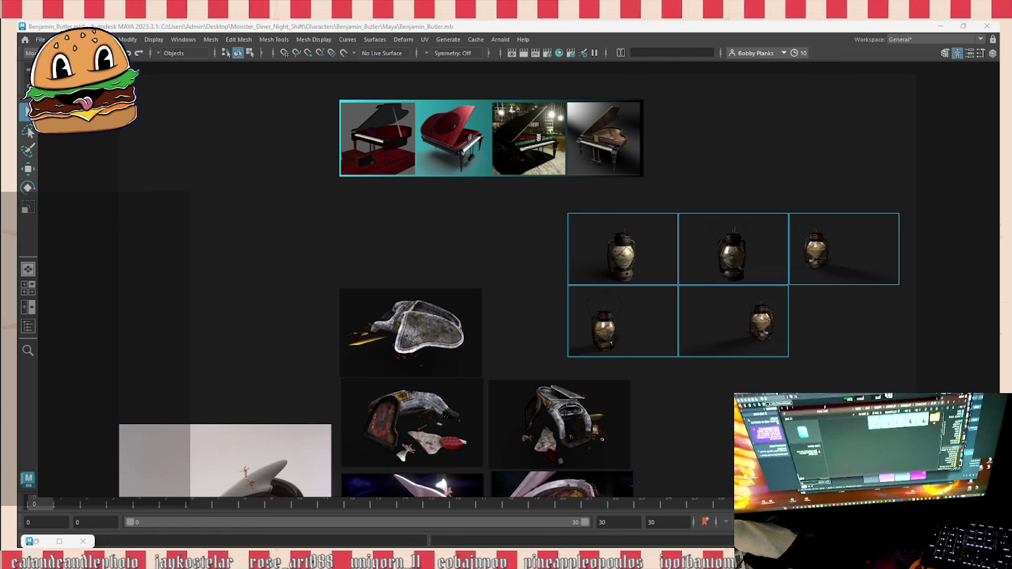
pyautogui.click(731, 316)
pyautogui.rightClick(417, 340)
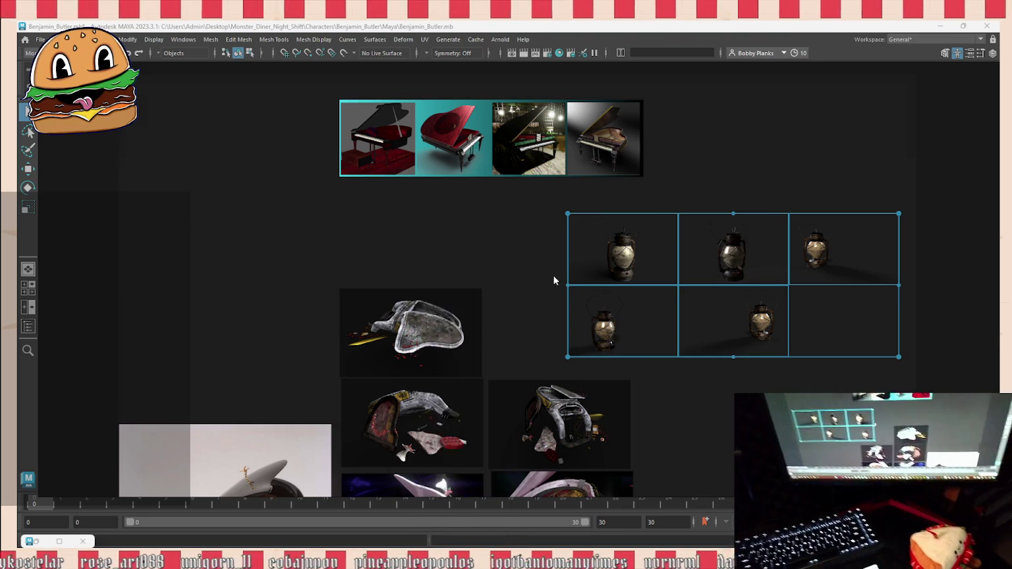
pyautogui.hotkey('ctrl', 'p')
# Step: Start a new empty PureRef scene, discarding the board's unsaved changes
pyautogui.rightClick(524, 272)
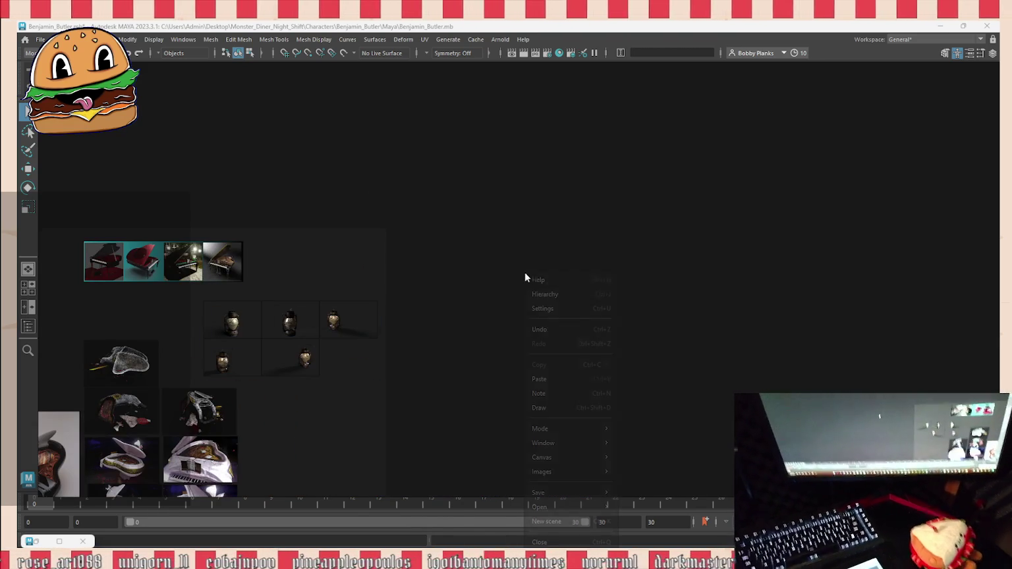
pyautogui.click(549, 522)
pyautogui.click(565, 309)
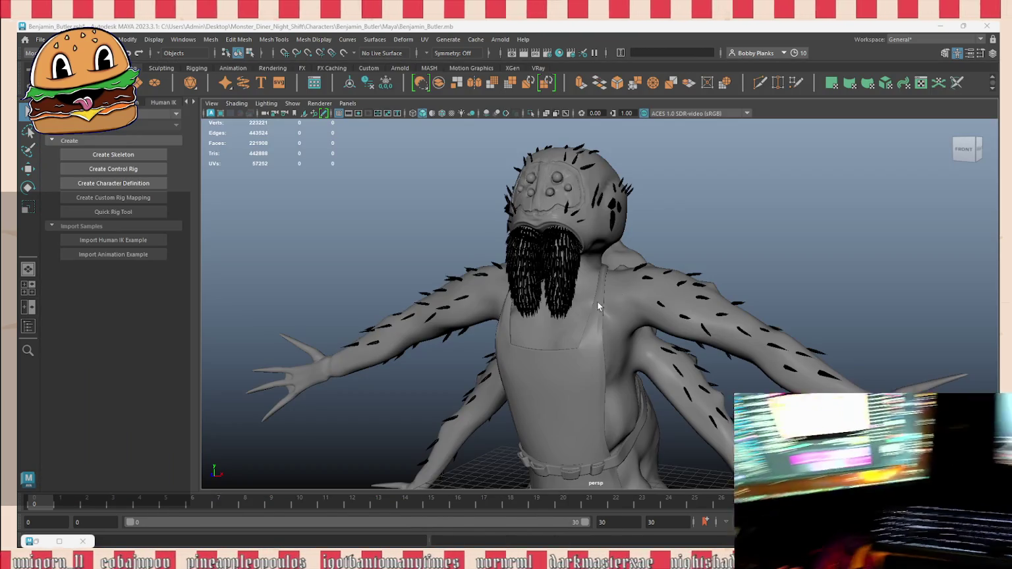